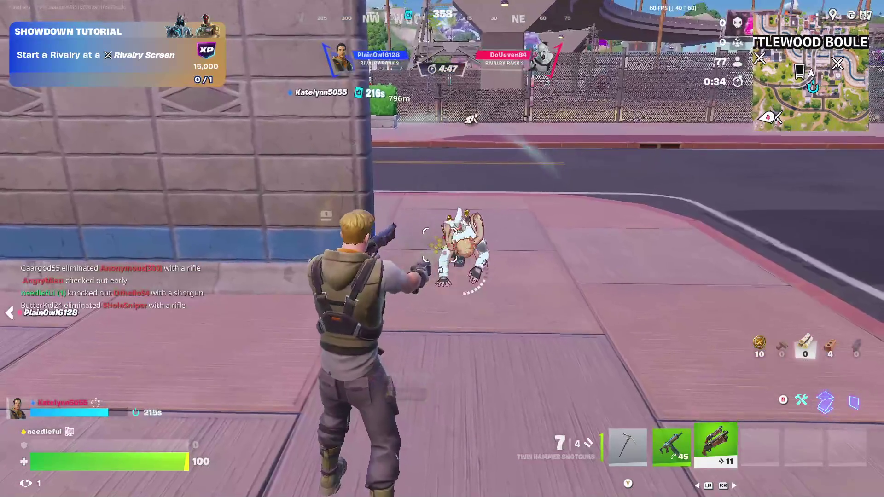
Step: Eliminate the first enemy by the street with the shotgun, then reload
{"action": "left_click", "coordinate": [442, 249]}
{"action": "left_click", "coordinate": [442, 249]}
{"action": "left_click", "coordinate": [442, 249]}
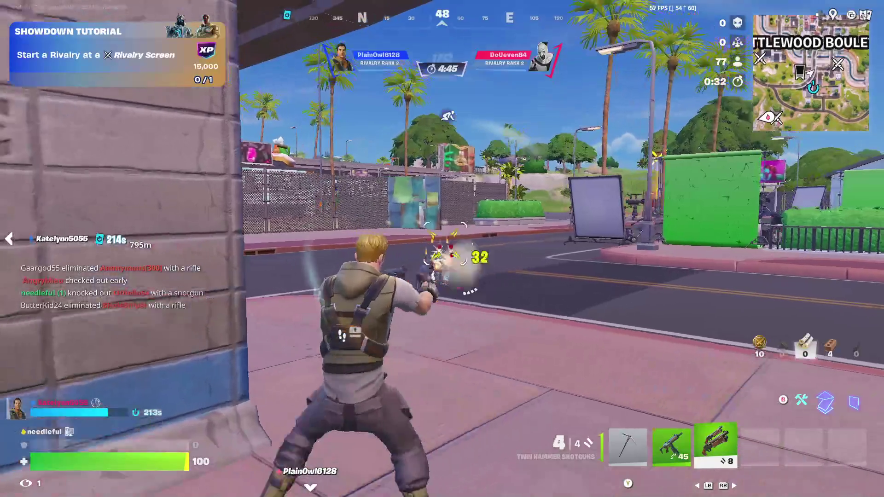
{"action": "left_click", "coordinate": [442, 249]}
{"action": "left_click", "coordinate": [443, 249]}
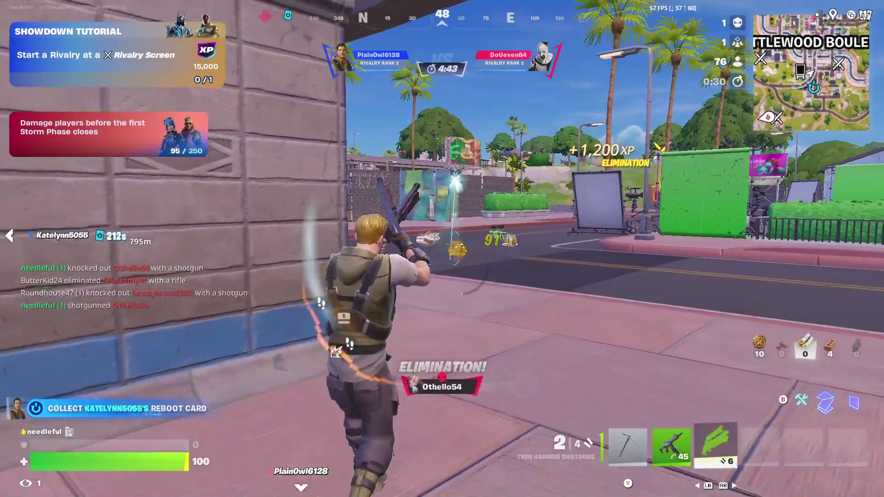
{"action": "key", "text": "r"}
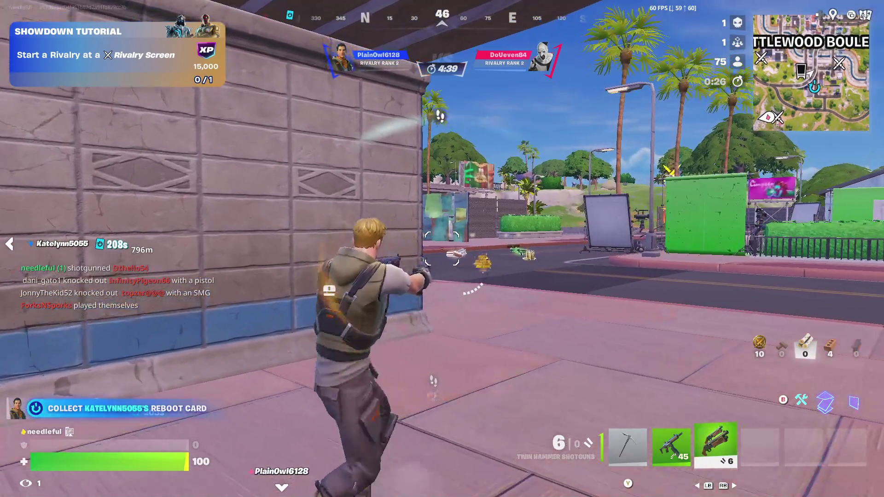
Step: Knock down and finish off the second enemy with the shotgun
{"action": "left_click", "coordinate": [442, 248]}
{"action": "left_click", "coordinate": [442, 249]}
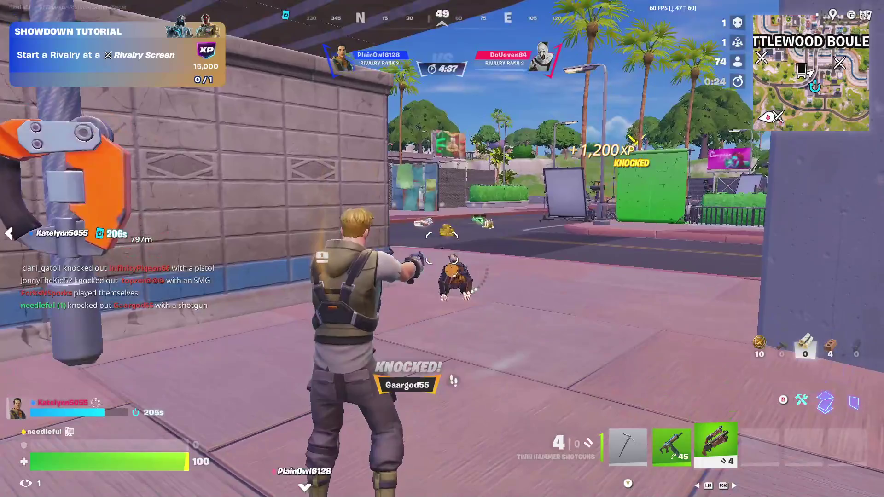
{"action": "left_click", "coordinate": [442, 248]}
{"action": "left_click", "coordinate": [442, 249]}
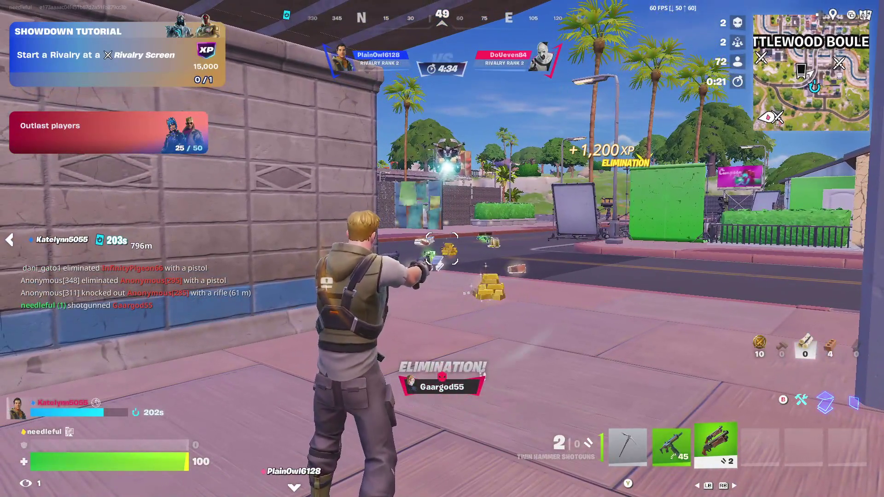
{"action": "key", "text": "r"}
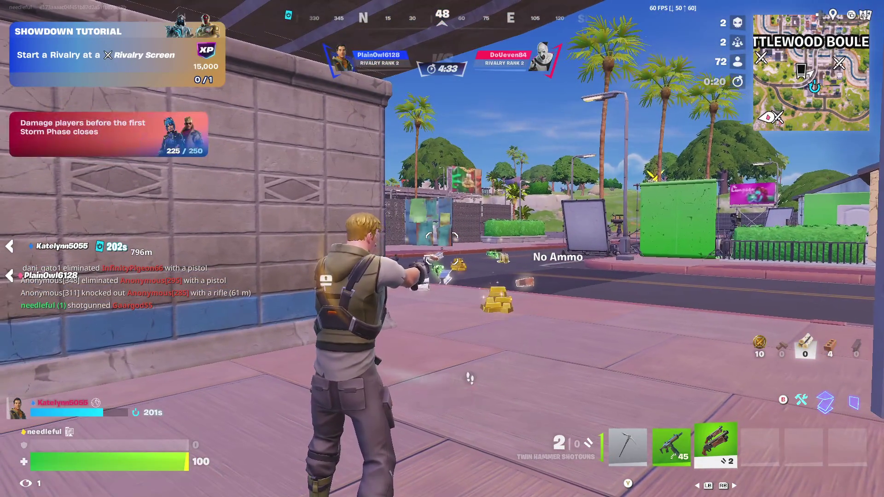
Step: Run over the dropped materials and ammo, cycling between SMG, pickaxe and shotgun slots
{"action": "key", "text": "w"}
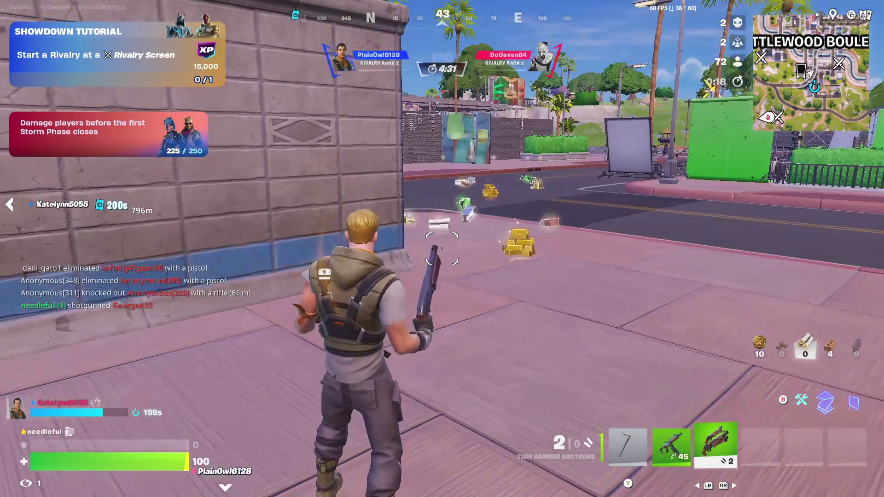
{"action": "key", "text": "w"}
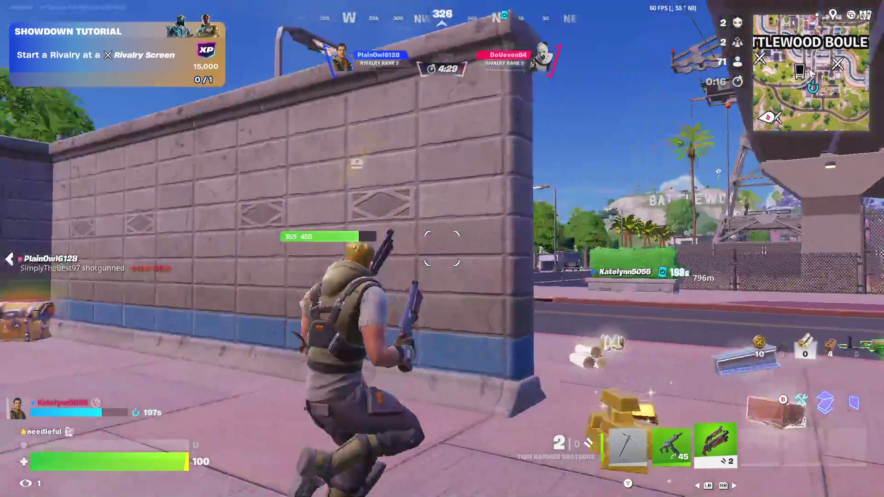
{"action": "key", "text": "w"}
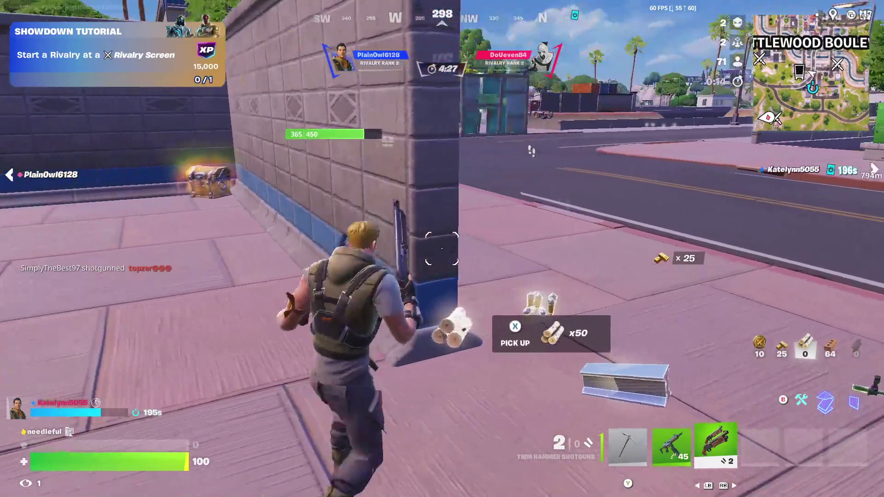
{"action": "key", "text": "2"}
{"action": "key", "text": "w"}
{"action": "key", "text": "3"}
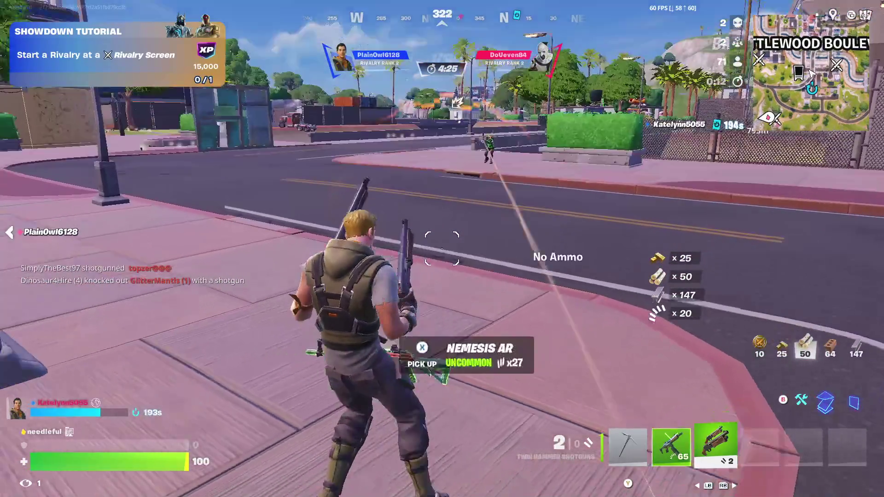
{"action": "key", "text": "1"}
{"action": "key", "text": "3"}
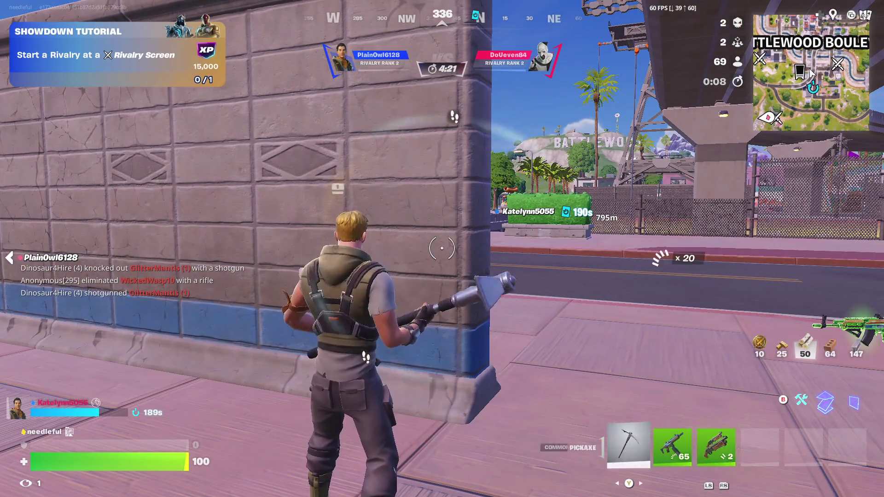
{"action": "key", "text": "3"}
{"action": "key", "text": "2"}
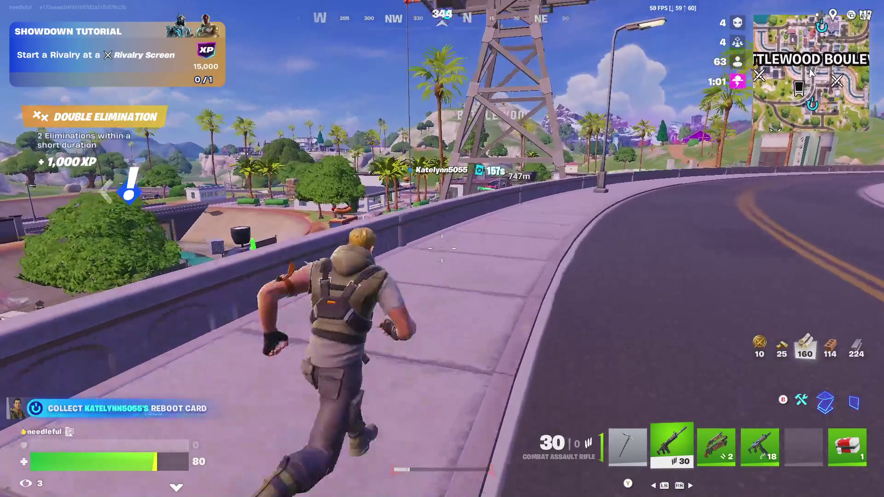
Step: Run to the tower, jump onto its platform, and grab the Nemesis AR and rifle ammo
{"action": "key", "text": "w"}
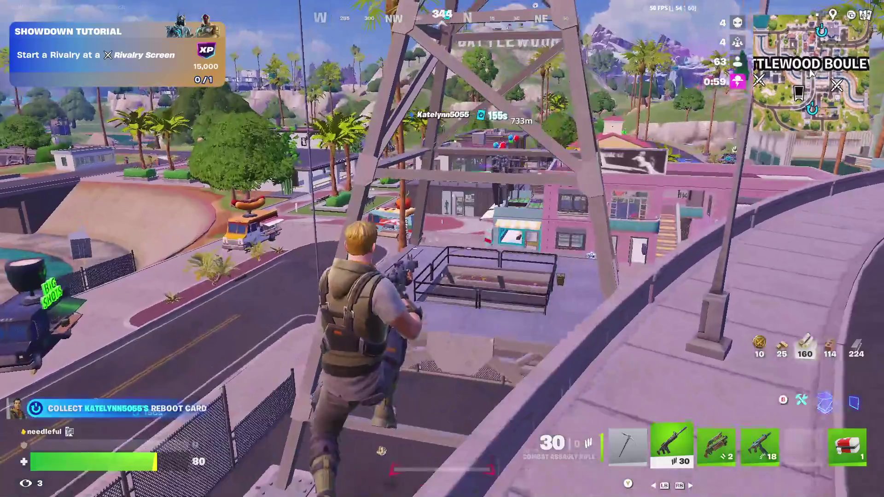
{"action": "key", "text": "w"}
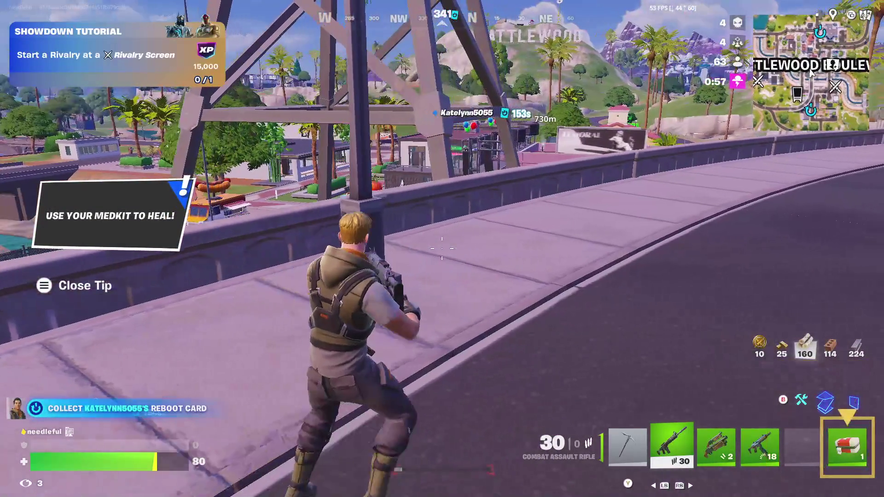
{"action": "key", "text": "w"}
{"action": "key", "text": "space"}
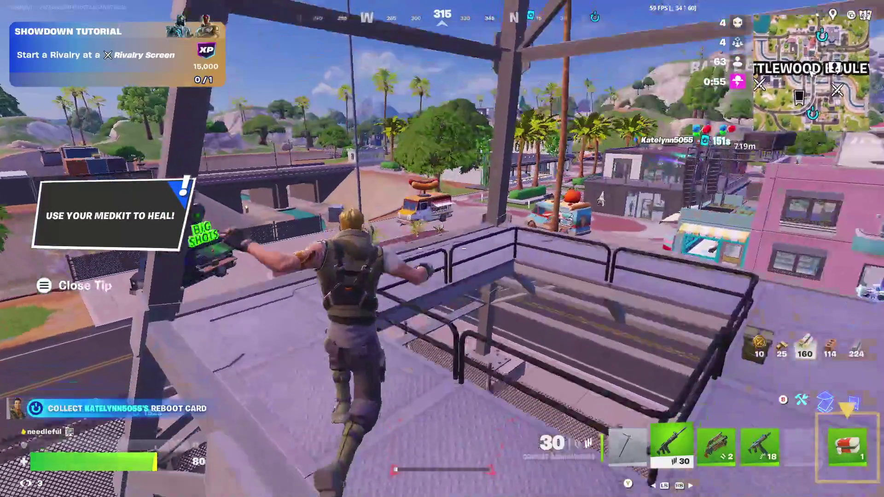
{"action": "key", "text": "w"}
{"action": "key", "text": "e"}
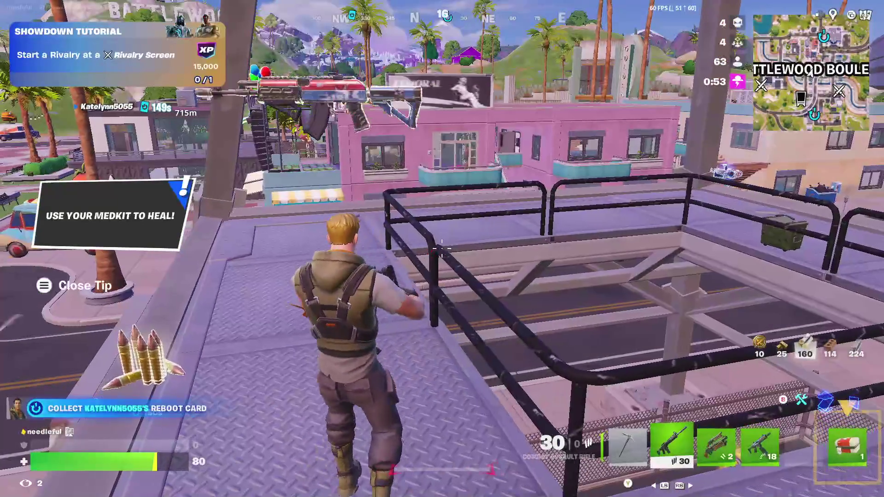
{"action": "key", "text": "w"}
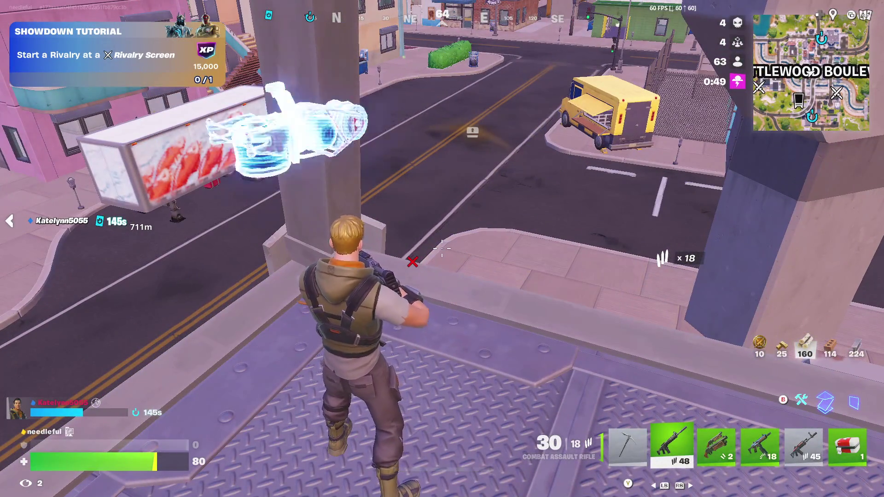
Step: Cross the rooftop and swap the Nemesis AR for the Combat Assault Rifle
{"action": "key", "text": "w"}
{"action": "key", "text": "3"}
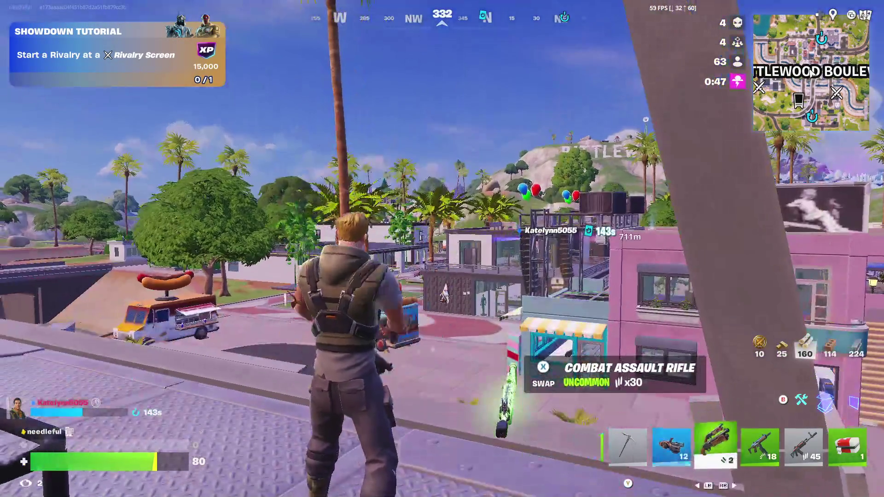
{"action": "key", "text": "e"}
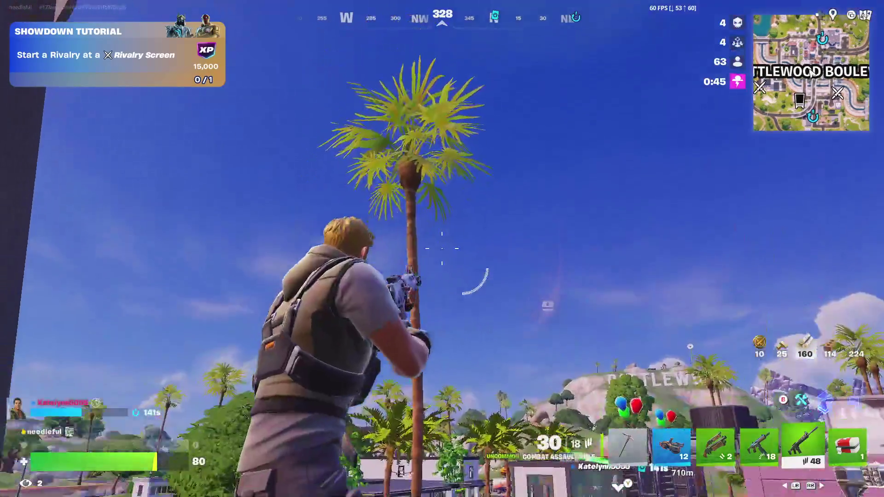
{"action": "key", "text": "w"}
Step: Drop off the roof, collect shotgun shells by the food trucks, and run toward the plaza
{"action": "key", "text": "w"}
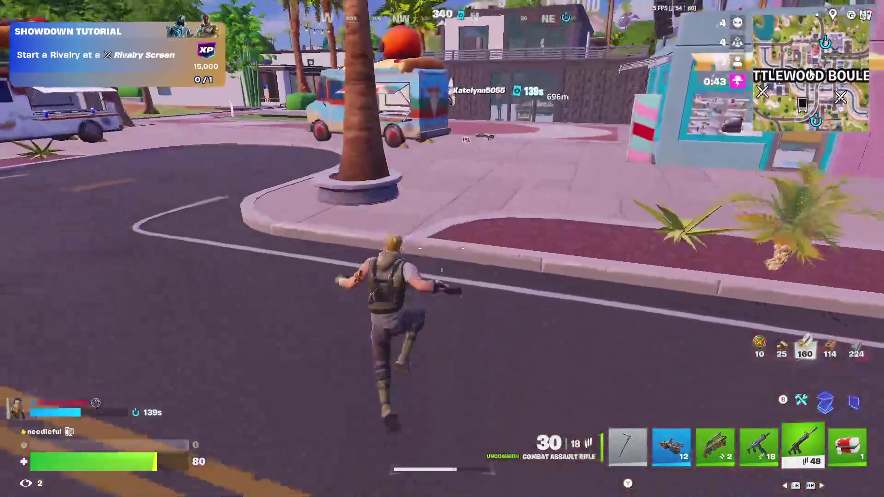
{"action": "key", "text": "w"}
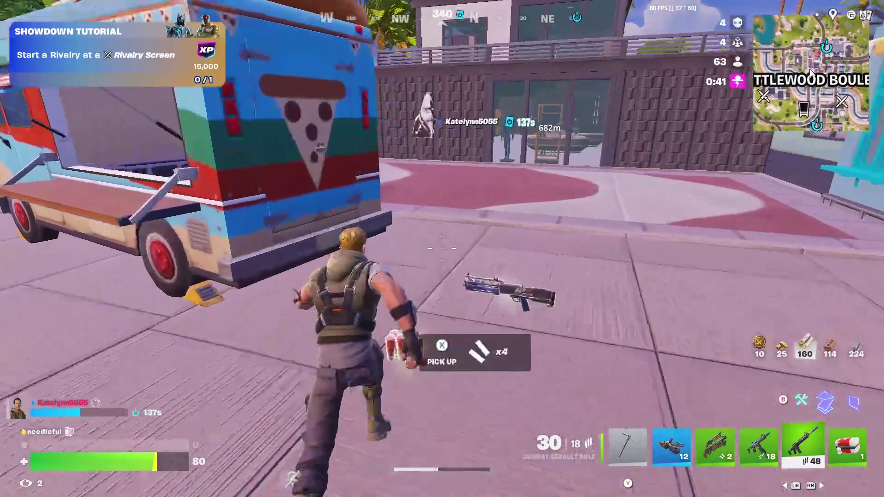
{"action": "key", "text": "w"}
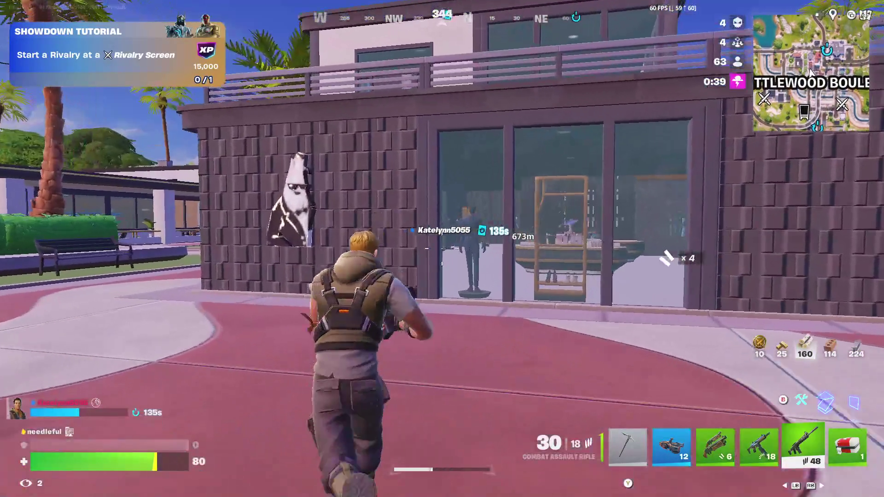
{"action": "key", "text": "w"}
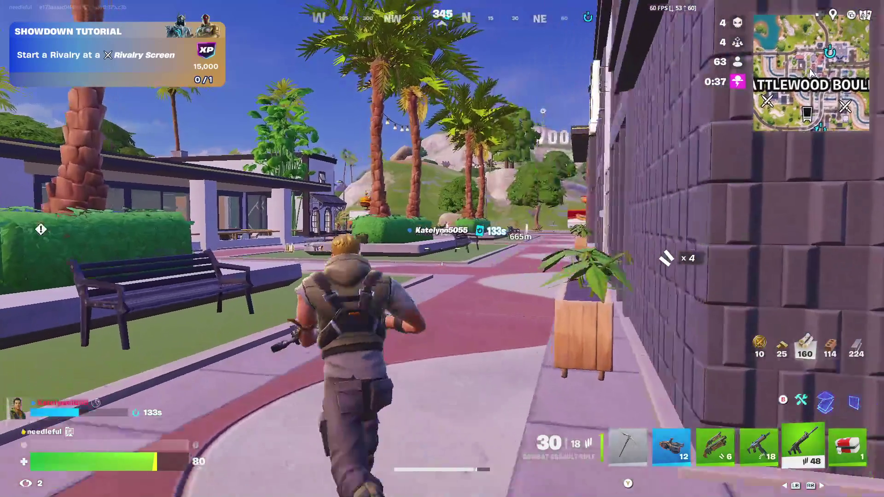
{"action": "key", "text": "w"}
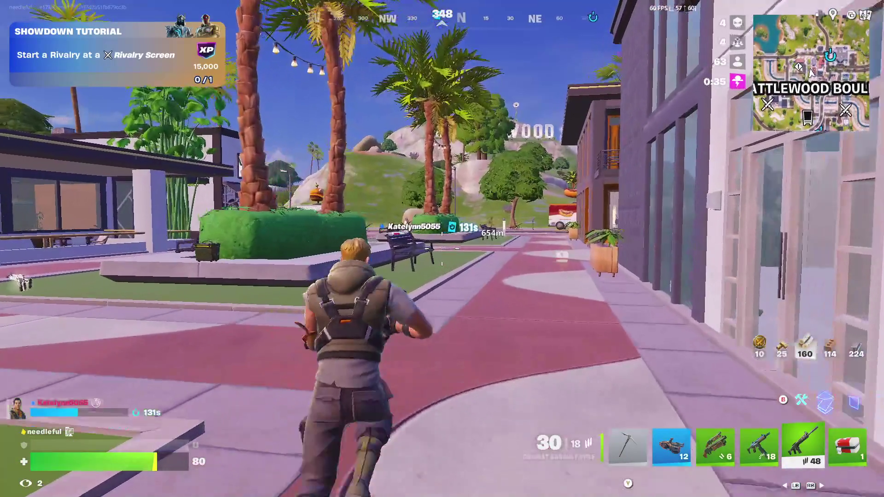
{"action": "key", "text": "w"}
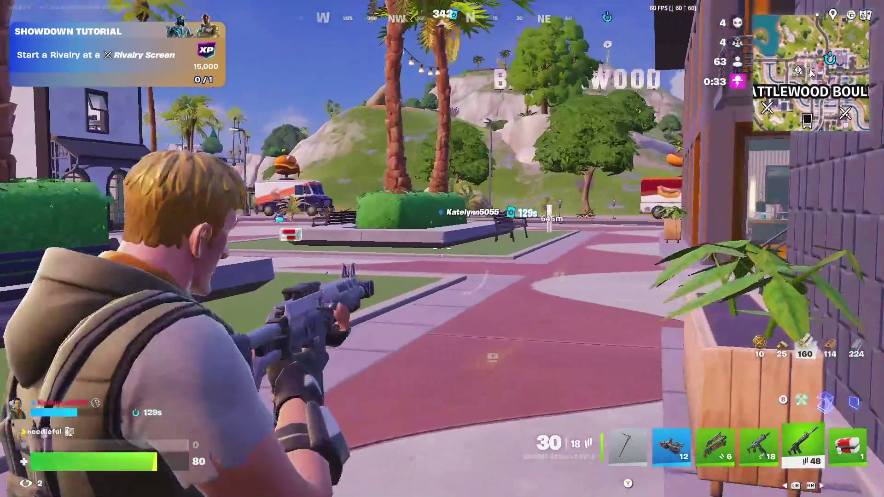
Step: Pick up the medkit and the shield potion near the plaza
{"action": "key", "text": "w"}
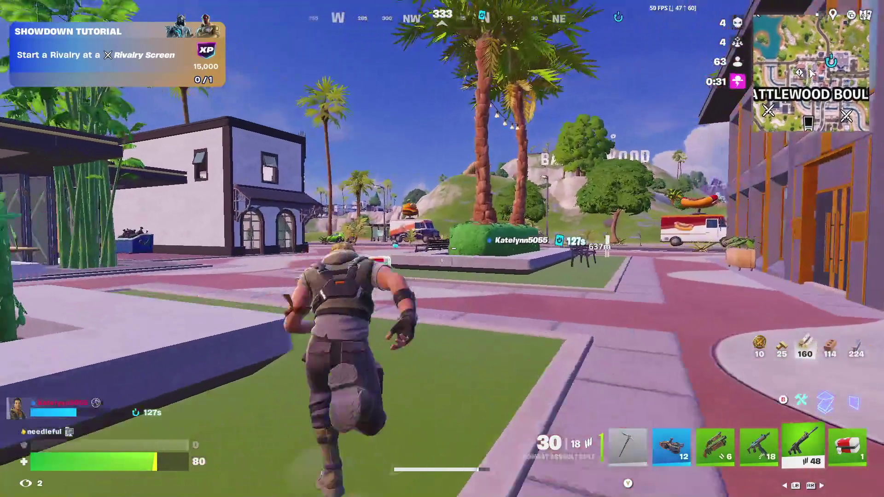
{"action": "key", "text": "w"}
{"action": "key", "text": "e"}
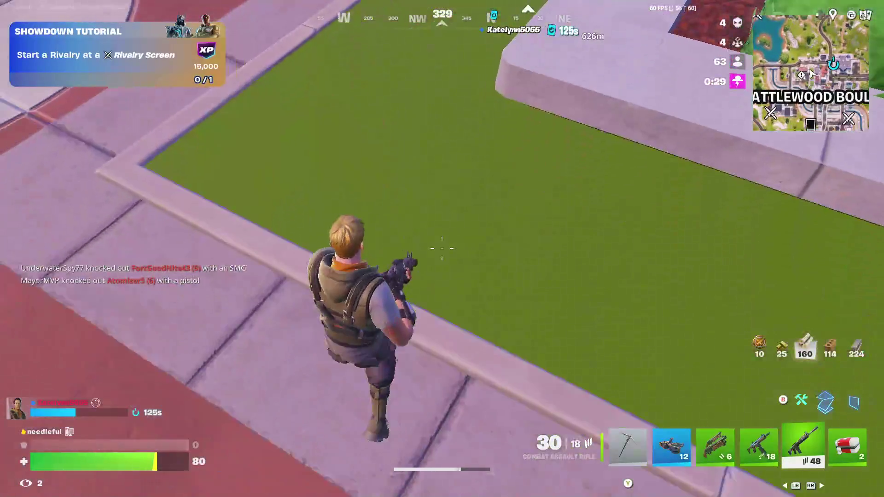
{"action": "key", "text": "w"}
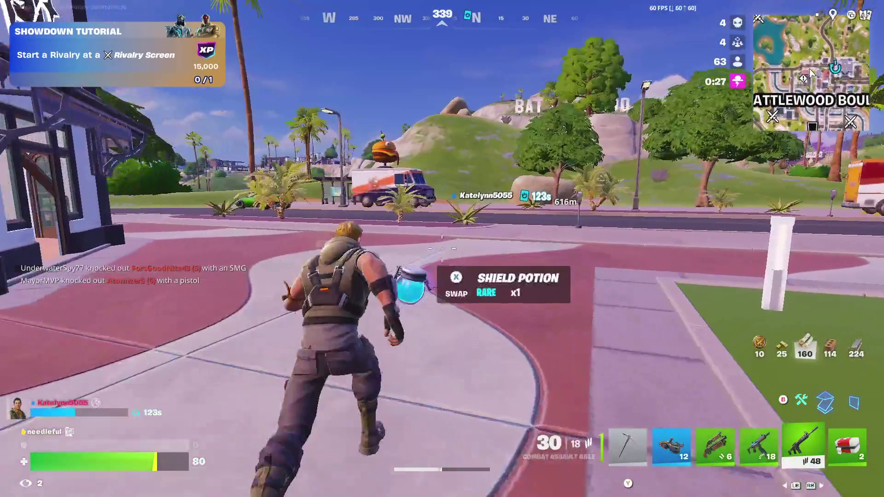
{"action": "key", "text": "w"}
{"action": "key", "text": "e"}
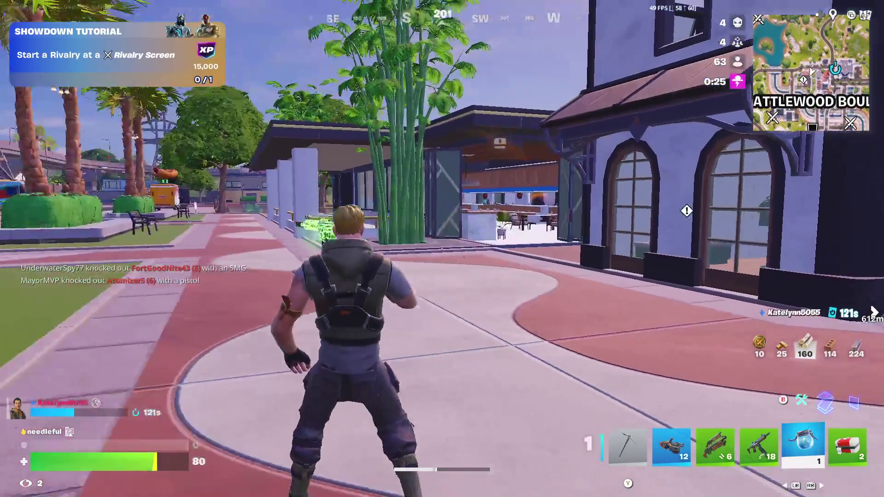
Step: Run across the road and around the bus shelter with the shotgun raised
{"action": "key", "text": "w"}
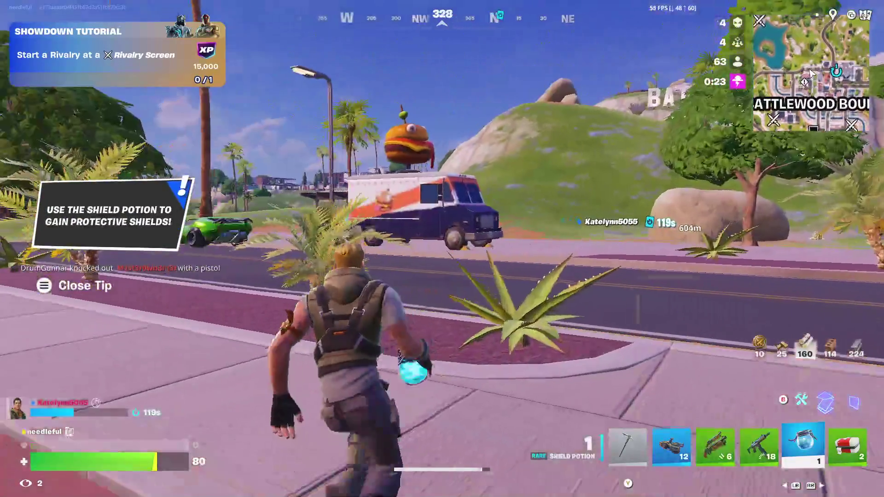
{"action": "key", "text": "w"}
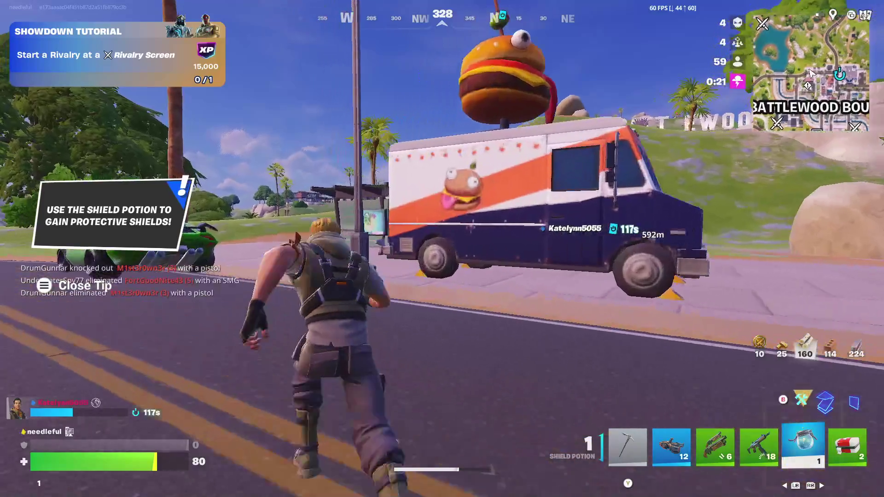
{"action": "key", "text": "w"}
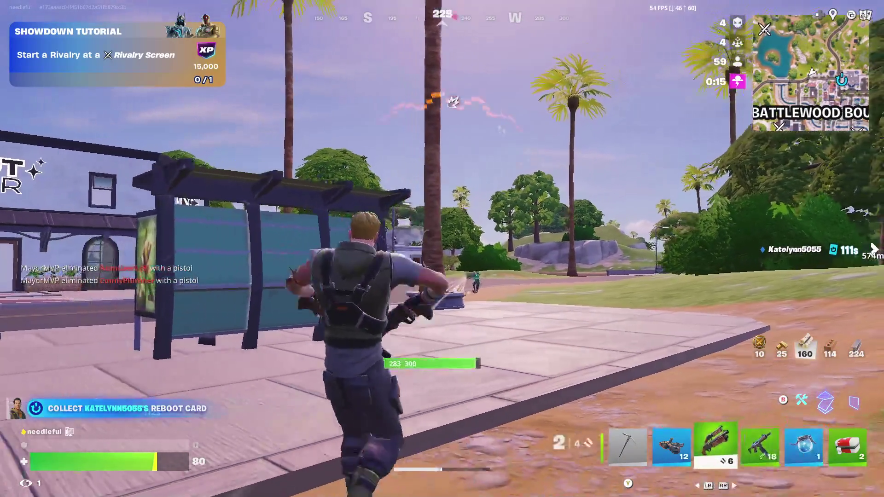
{"action": "key", "text": "w"}
{"action": "key", "text": "w"}
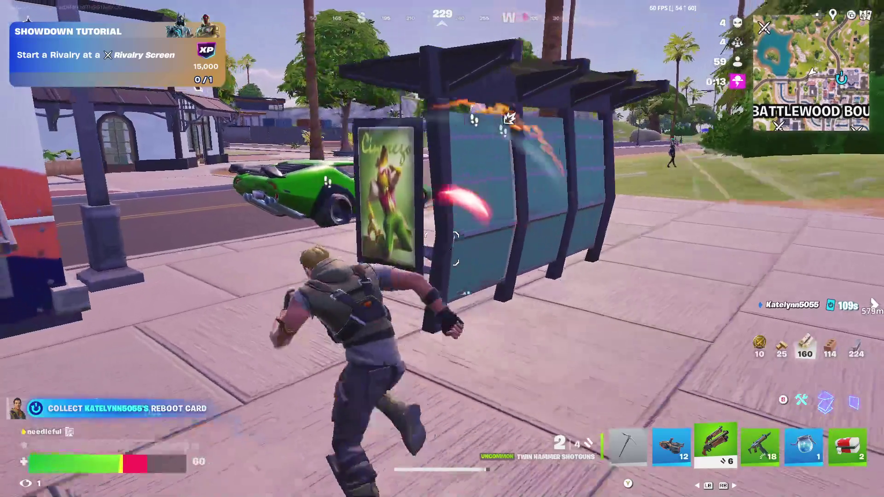
{"action": "key", "text": "w"}
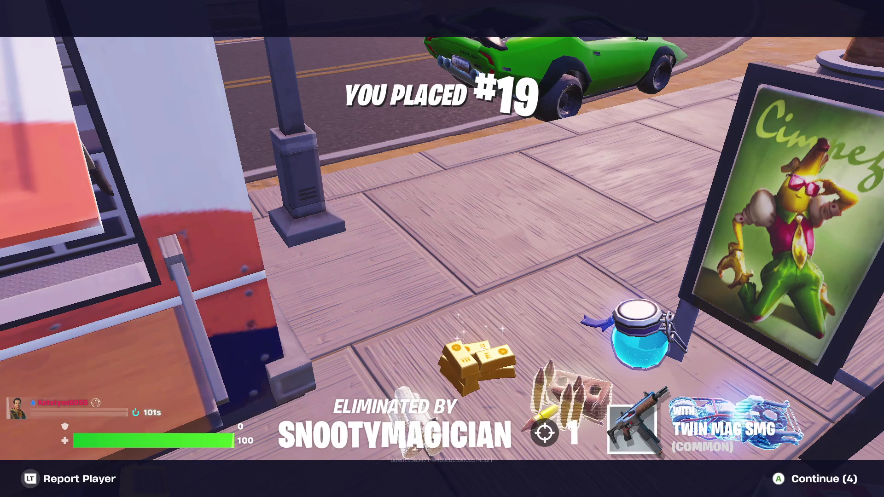
Step: After elimination at #19, open the Social overlay and go to the game menu settings
{"action": "key", "text": "shift+F3"}
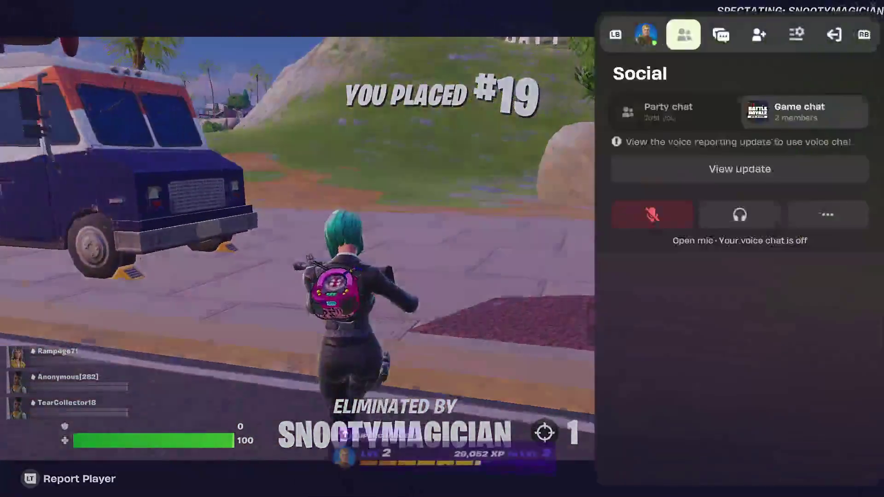
{"action": "key", "text": "Right"}
{"action": "key", "text": "Right"}
{"action": "key", "text": "Right"}
{"action": "key", "text": "Down"}
{"action": "key", "text": "Return"}
Step: Browse Graphics, then Game categories like Replays and Energy Saving, ending on Controller settings
{"action": "key", "text": "Down"}
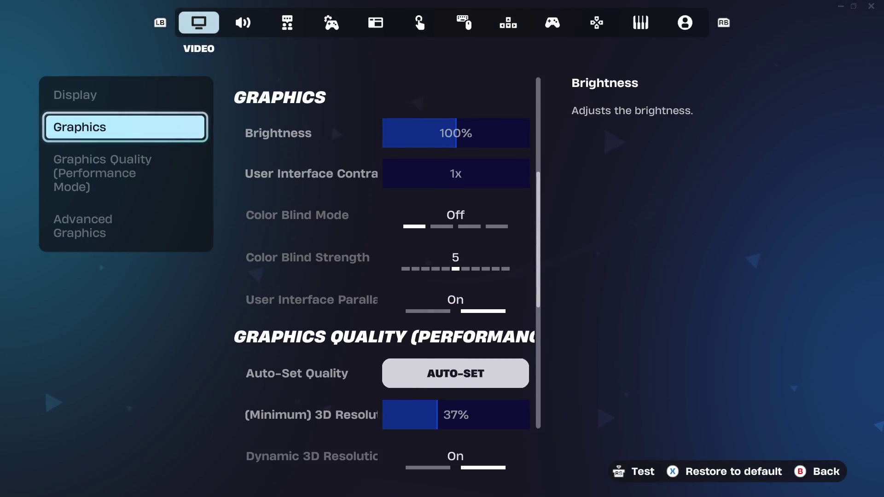
{"action": "key", "text": "e"}
{"action": "key", "text": "e"}
{"action": "key", "text": "e"}
{"action": "key", "text": "Down"}
{"action": "key", "text": "Down"}
{"action": "key", "text": "Down"}
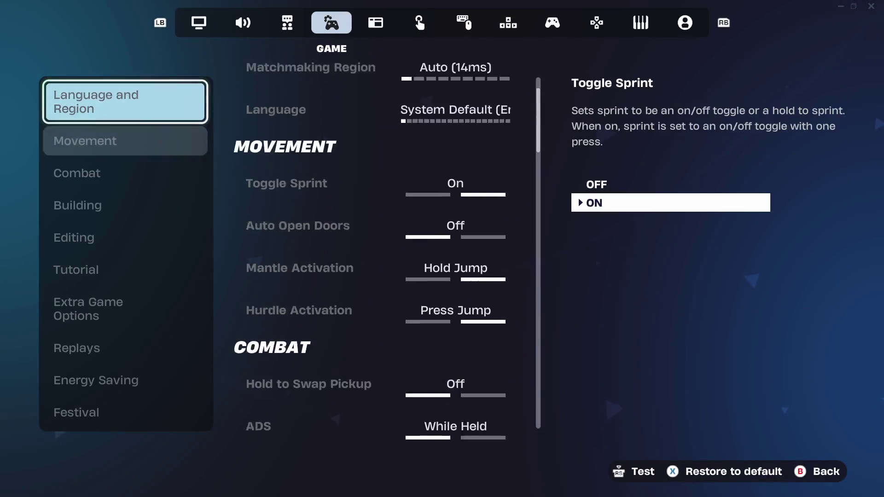
{"action": "key", "text": "Down"}
{"action": "key", "text": "Down"}
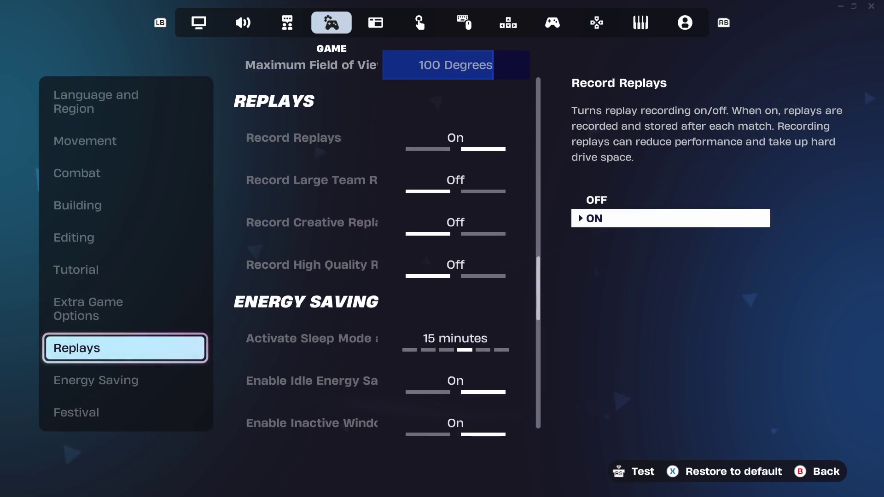
{"action": "key", "text": "Down"}
{"action": "key", "text": "Up"}
{"action": "key", "text": "Up"}
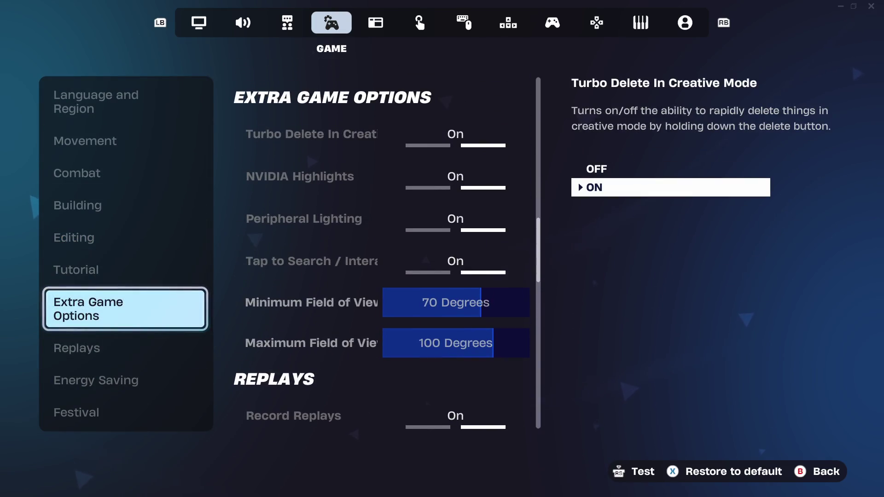
{"action": "key", "text": "Up"}
{"action": "key", "text": "Up"}
{"action": "key", "text": "Up"}
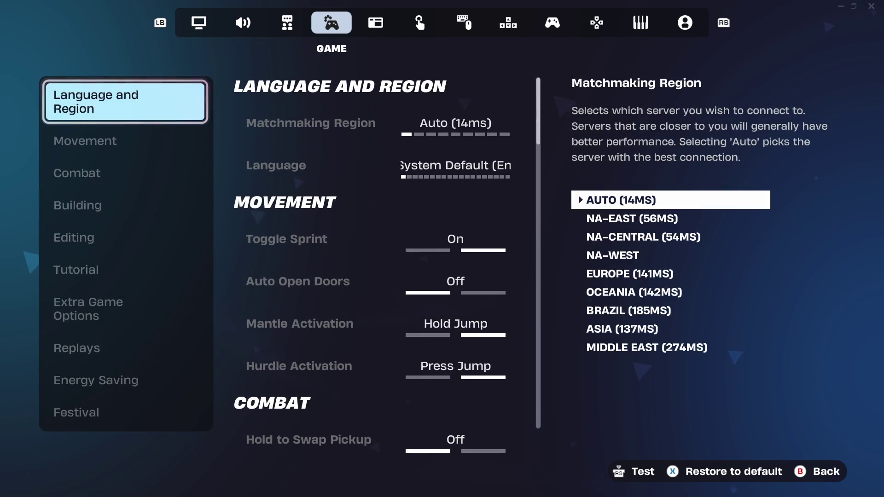
{"action": "key", "text": "e"}
{"action": "key", "text": "e"}
{"action": "key", "text": "e"}
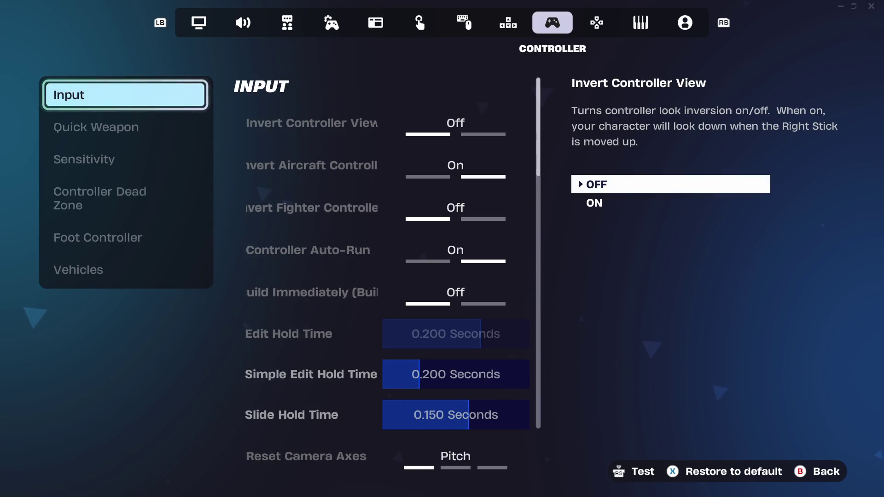
Step: Switch Invert Controller View from Off to On, then exit settings to the save prompt
{"action": "key", "text": "Return"}
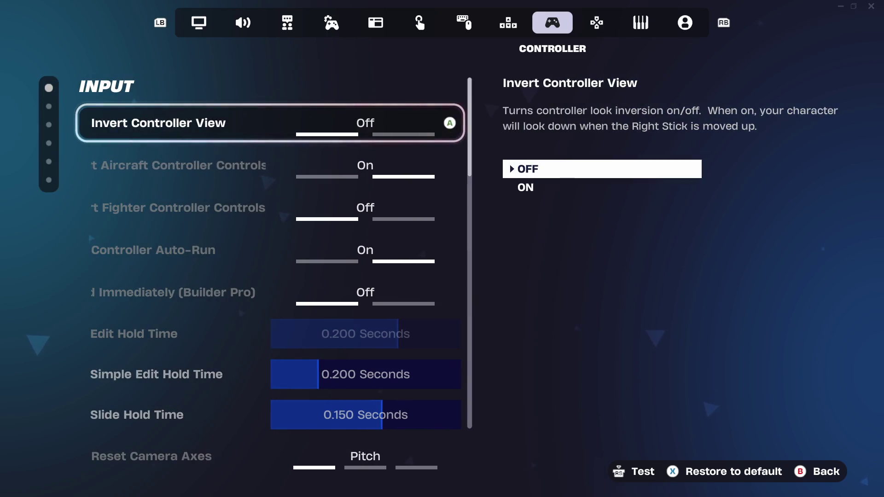
{"action": "key", "text": "Down"}
{"action": "key", "text": "Up"}
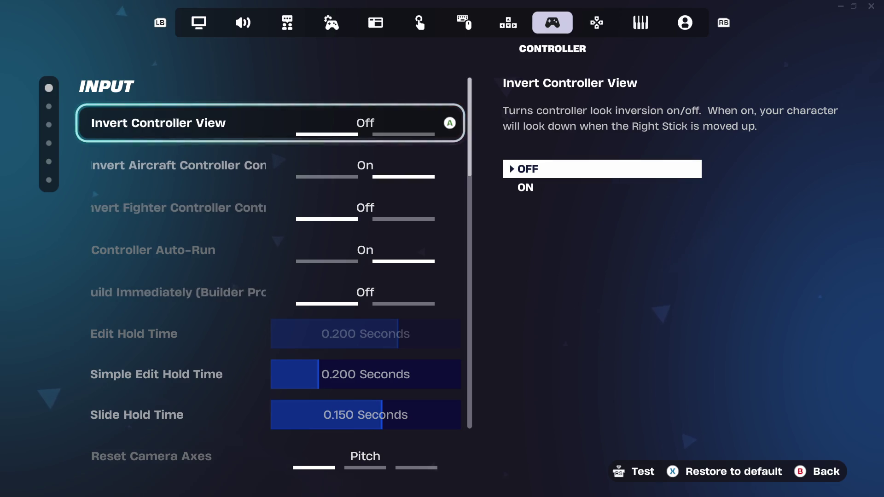
{"action": "key", "text": "Down"}
{"action": "key", "text": "Up"}
{"action": "key", "text": "Return"}
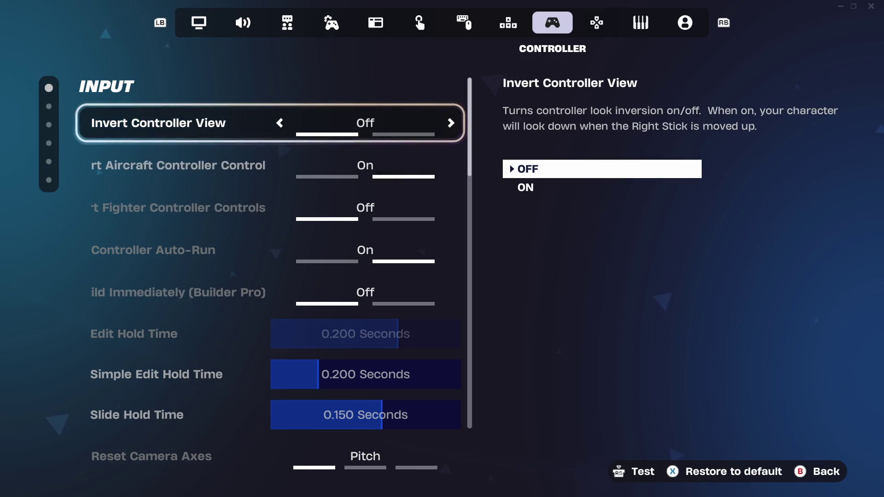
{"action": "key", "text": "Right"}
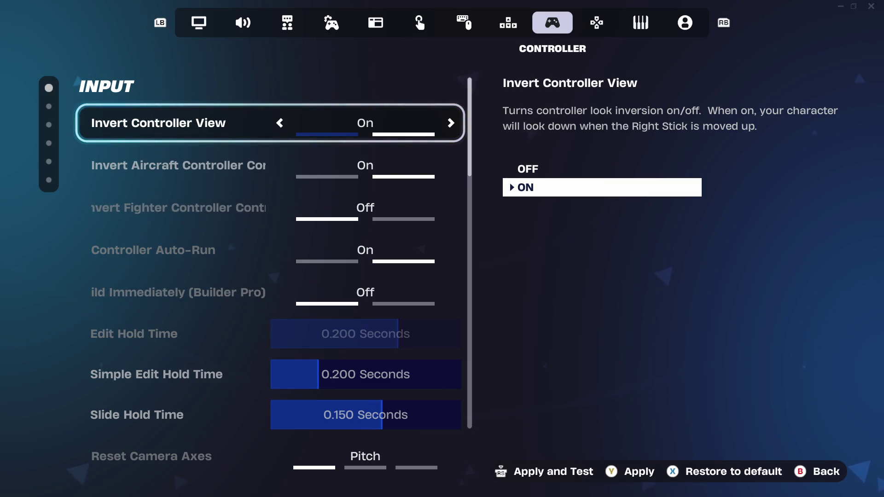
{"action": "key", "text": "Escape"}
{"action": "key", "text": "Escape"}
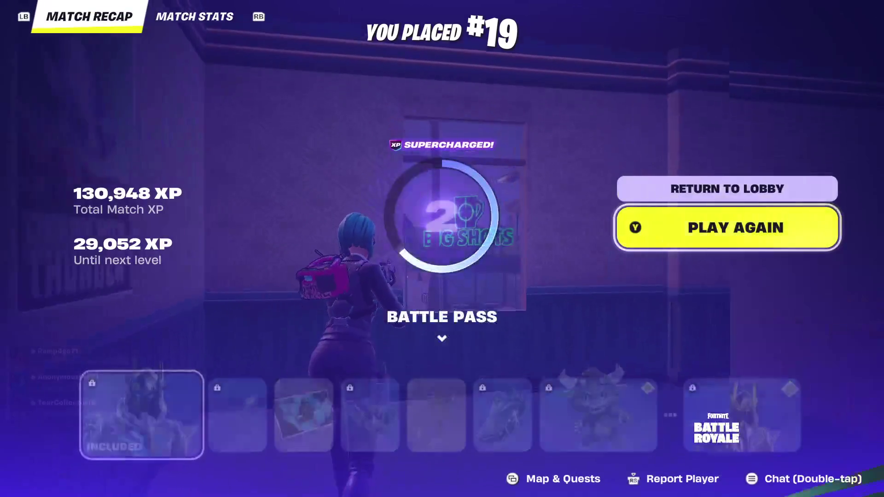
Step: Choose Play Again on the 19th-place match recap to queue another Battle Royale match
{"action": "key", "text": "Return"}
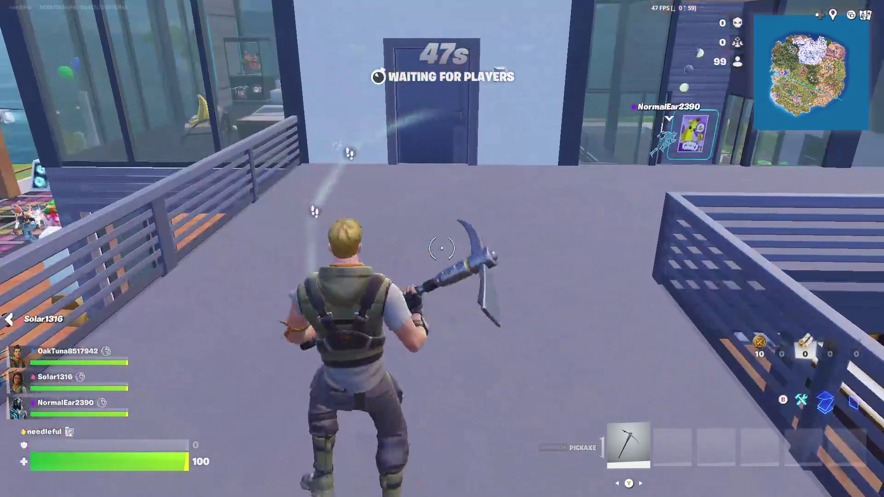
Step: Run to the seaside balcony and smash objects for bricks, then move on past the dropped SMG
{"action": "key", "text": "w"}
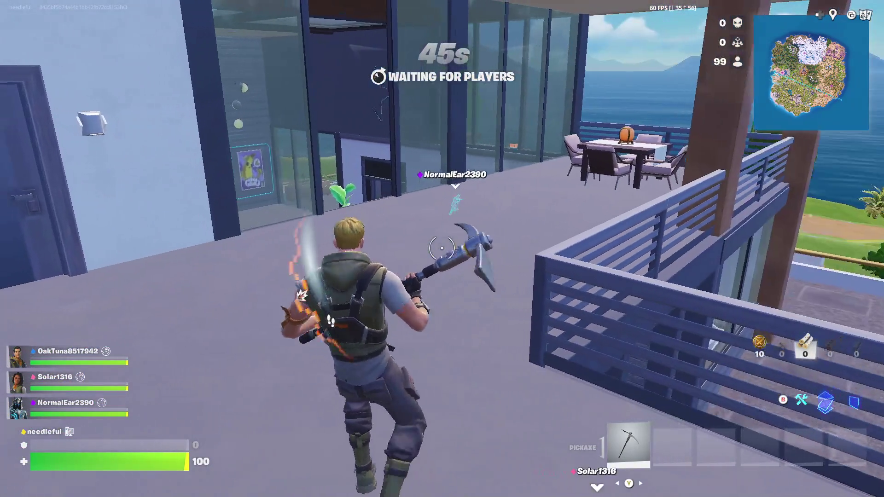
{"action": "key", "text": "w"}
{"action": "key", "text": "w"}
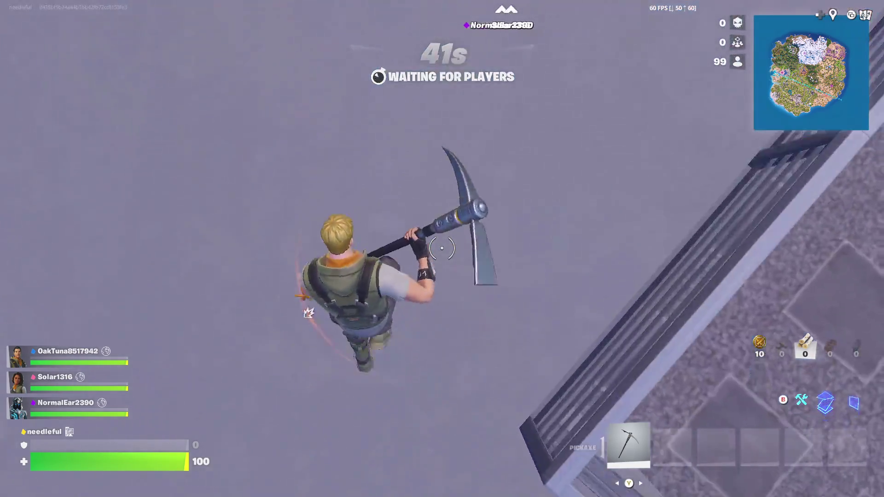
{"action": "key", "text": "w"}
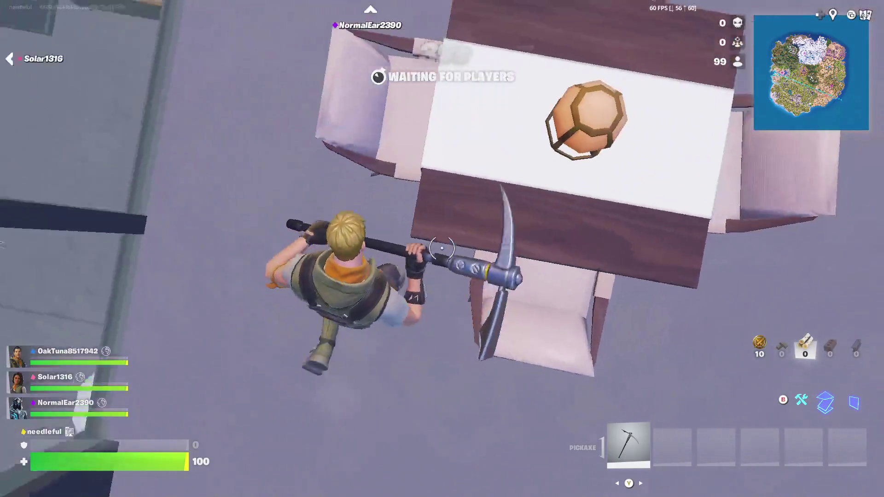
{"action": "key", "text": "w"}
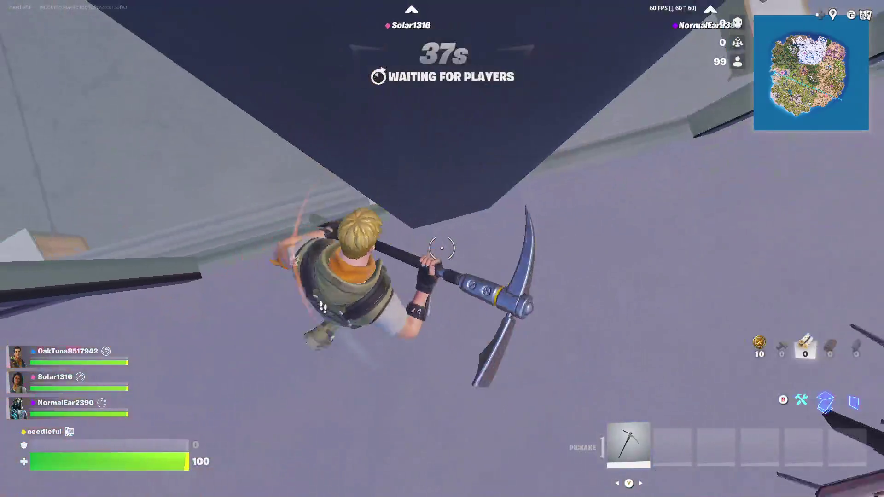
{"action": "left_click", "coordinate": [442, 248]}
{"action": "left_click", "coordinate": [442, 248]}
{"action": "left_click", "coordinate": [442, 249]}
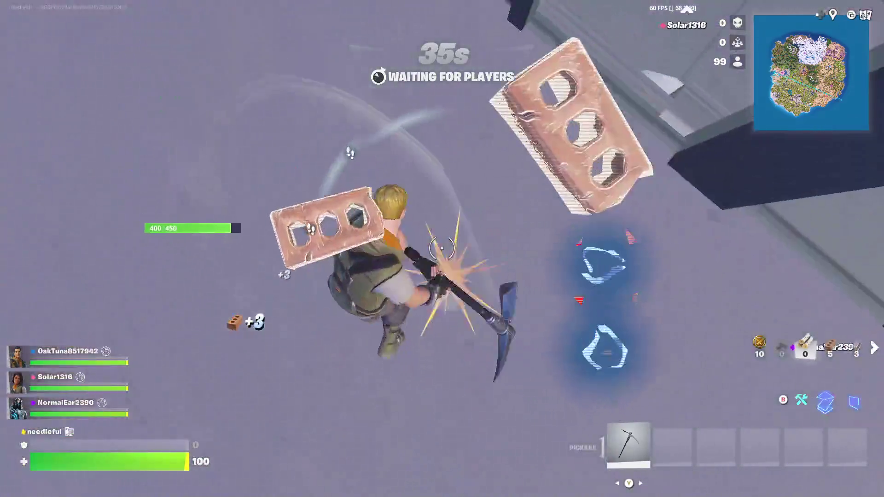
{"action": "left_click", "coordinate": [442, 249]}
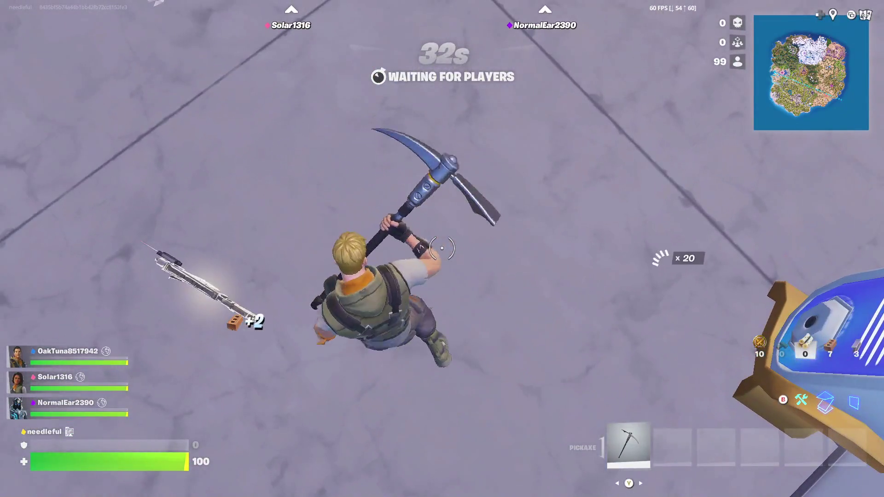
{"action": "key", "text": "w"}
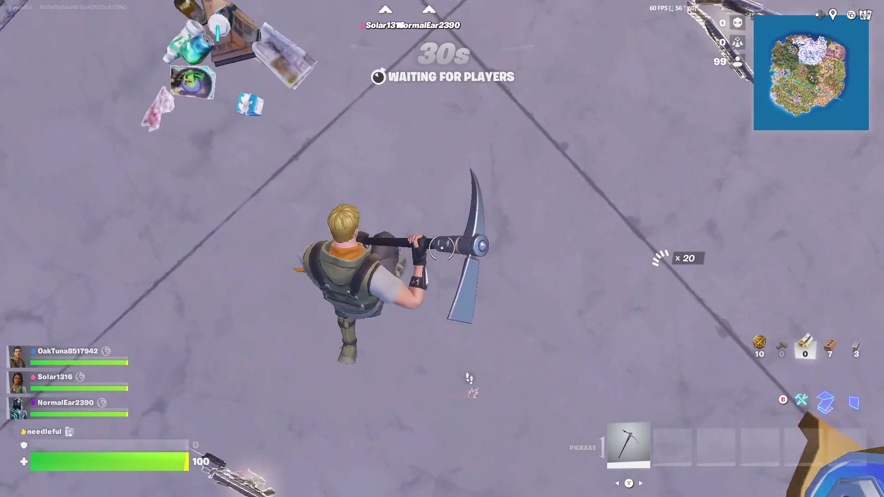
{"action": "key", "text": "w"}
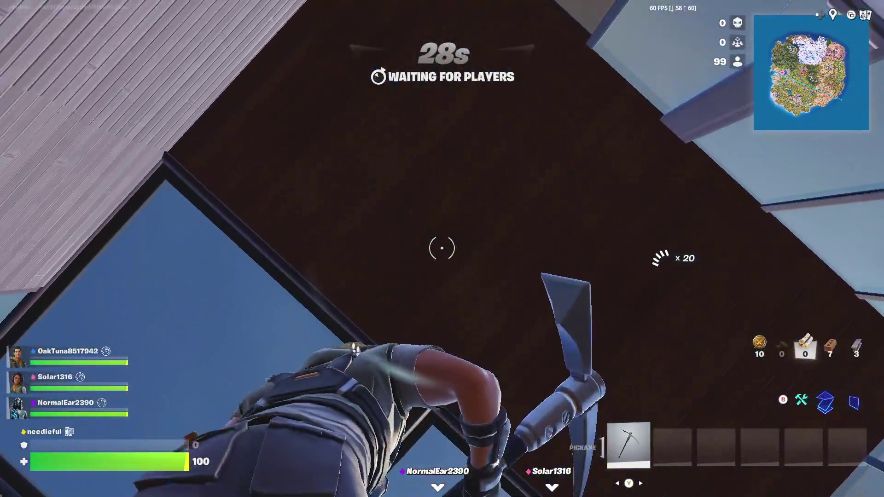
{"action": "key", "text": "w"}
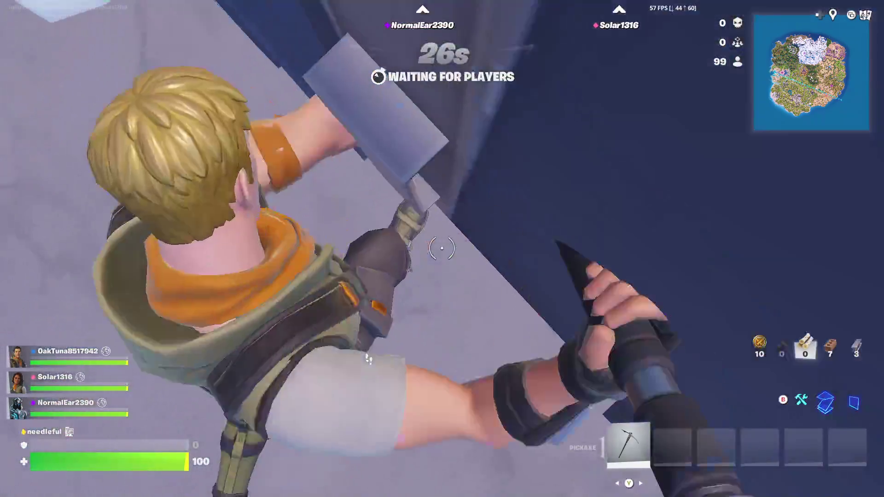
Step: Harvest more bricks from the display case, planter, glass door and floor until the bus launches
{"action": "left_click", "coordinate": [443, 249]}
{"action": "left_click", "coordinate": [442, 249]}
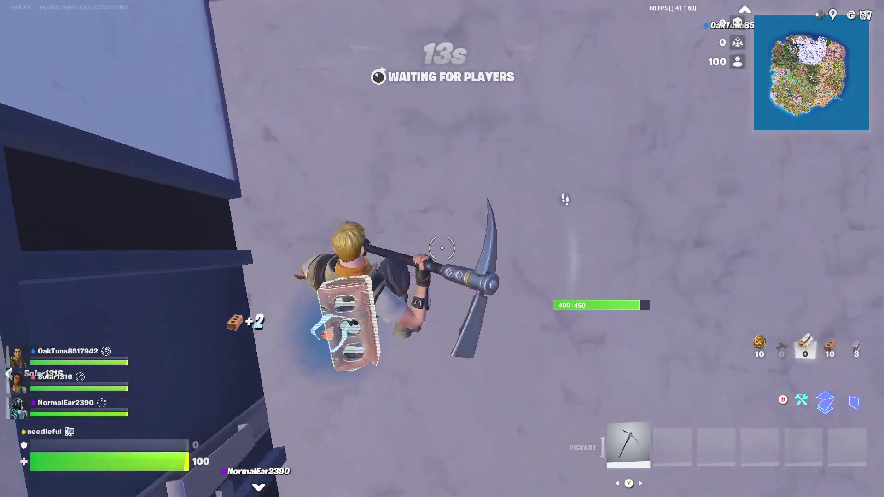
{"action": "left_click", "coordinate": [442, 249]}
{"action": "left_click", "coordinate": [442, 248]}
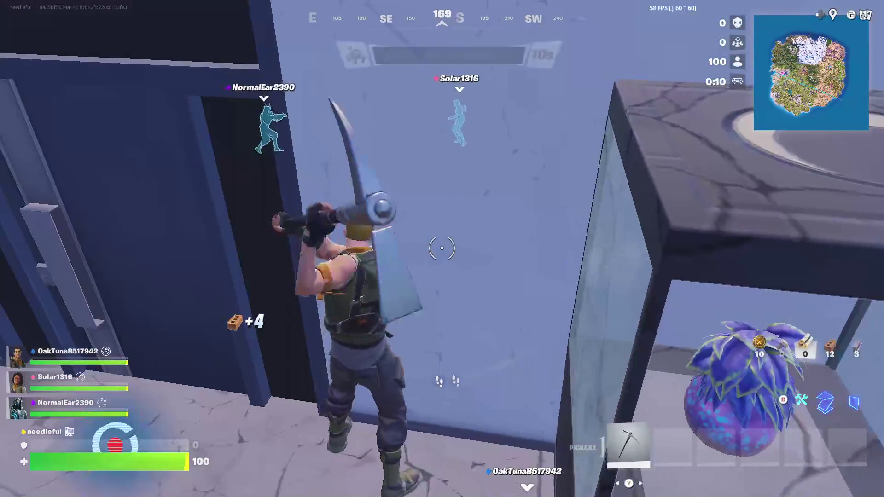
{"action": "left_click", "coordinate": [442, 248]}
{"action": "left_click", "coordinate": [442, 249]}
{"action": "key", "text": "w"}
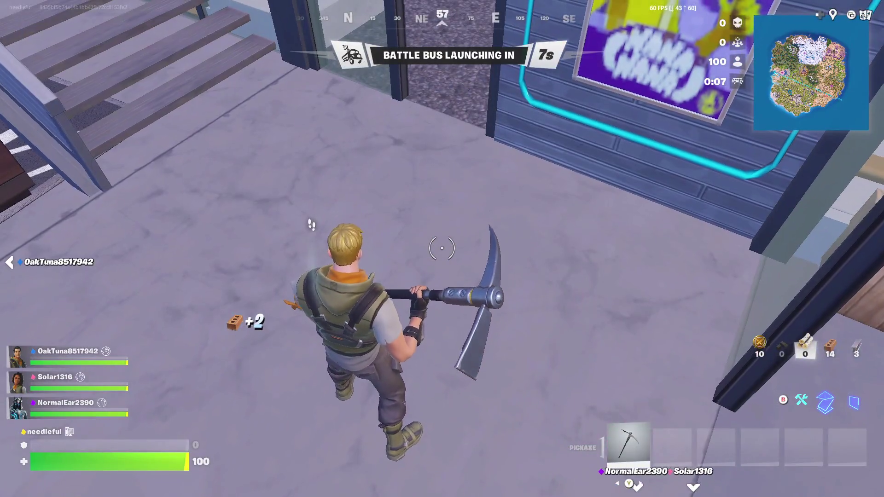
{"action": "key", "text": "w"}
{"action": "left_click", "coordinate": [442, 249]}
{"action": "key", "text": "w"}
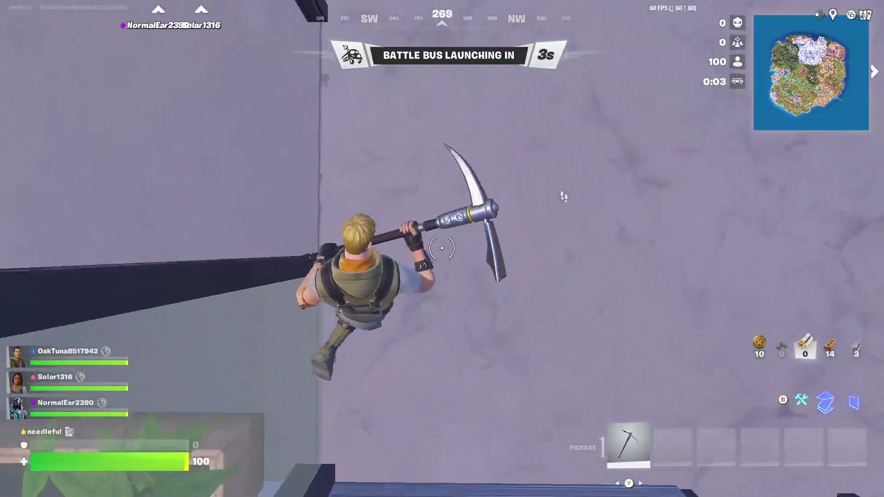
{"action": "key", "text": "w"}
{"action": "left_click", "coordinate": [442, 249]}
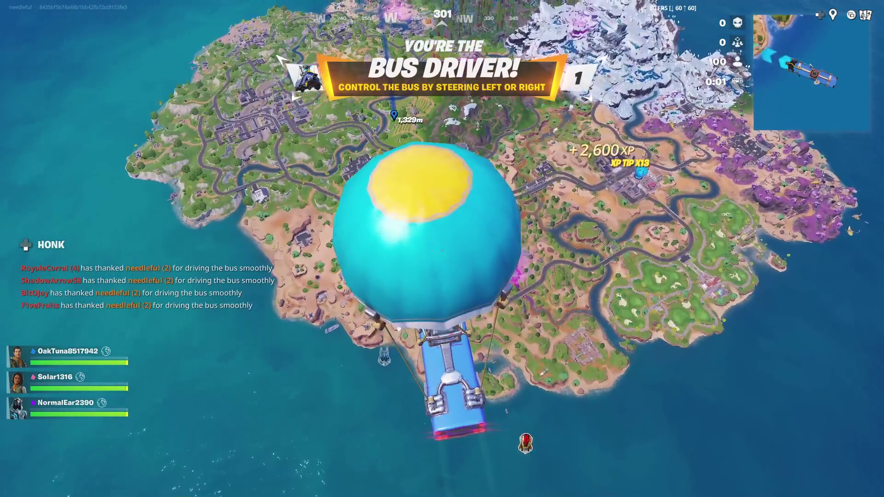
Step: Jump from the Battle Bus, dive toward the marked desert base, and deploy the glider over New Sanctuary
{"action": "key", "text": "space"}
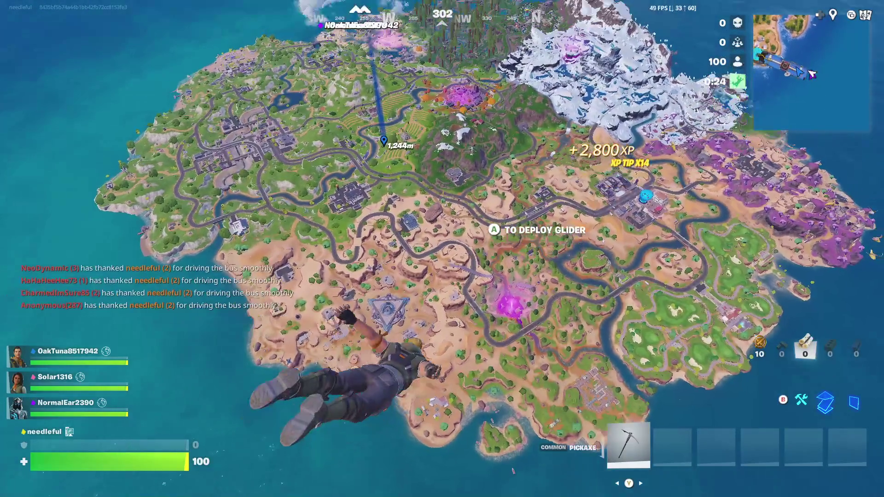
{"action": "key", "text": "d"}
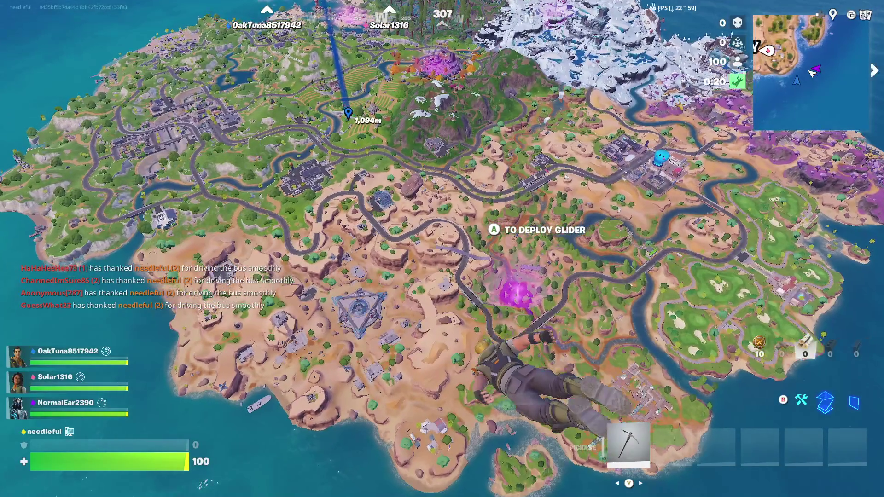
{"action": "mouse_move", "coordinate": [442, 249]}
{"action": "key", "text": "d"}
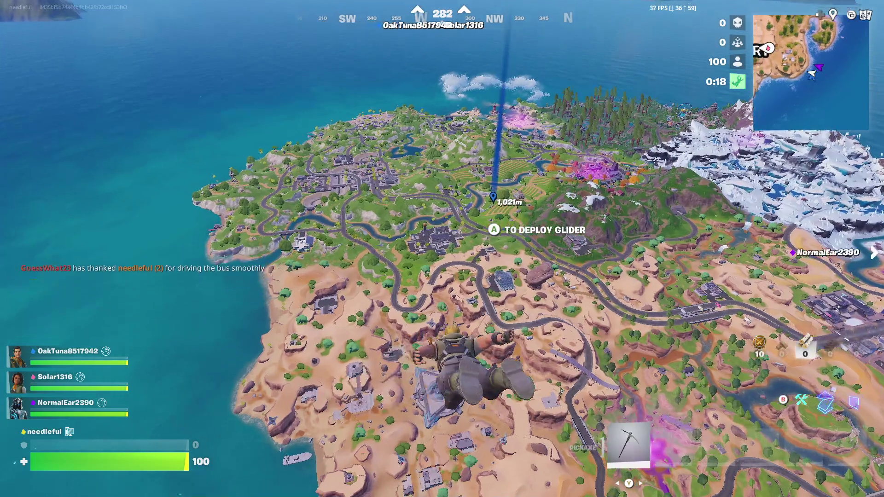
{"action": "key", "text": "w"}
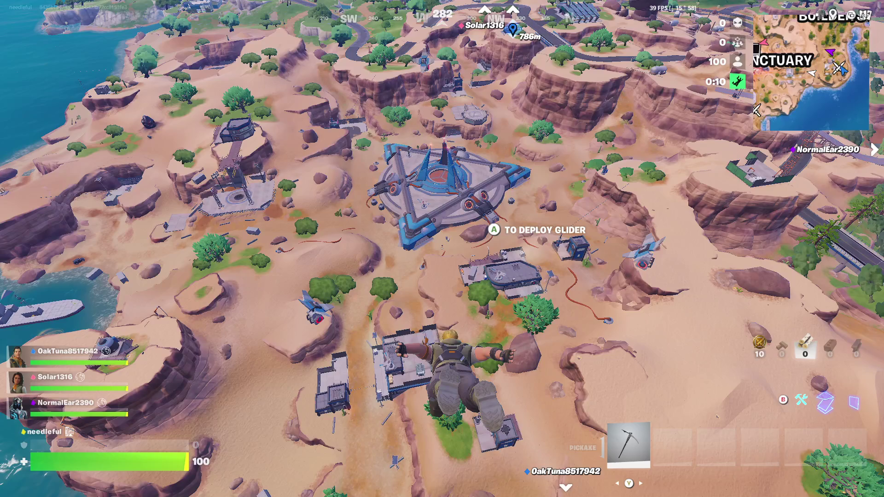
{"action": "key", "text": "space"}
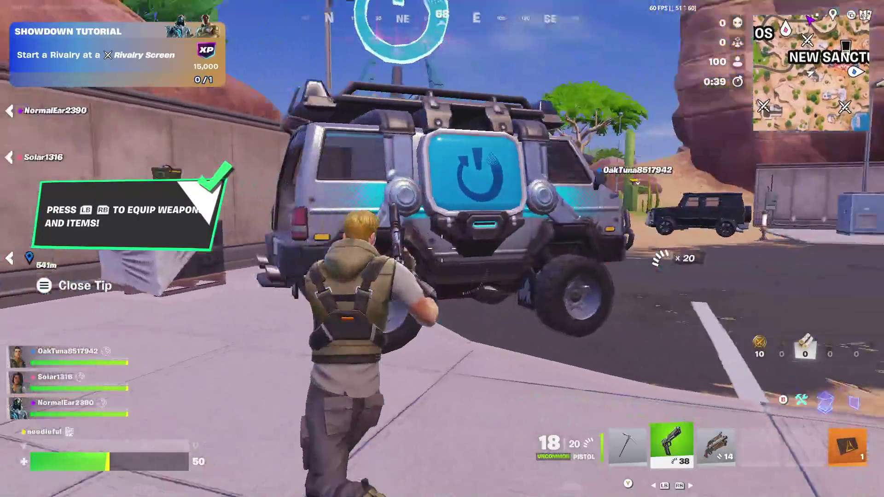
Step: Grab the green weapon, then take cover behind the box and fire the pistol at the enemy
{"action": "key", "text": "w"}
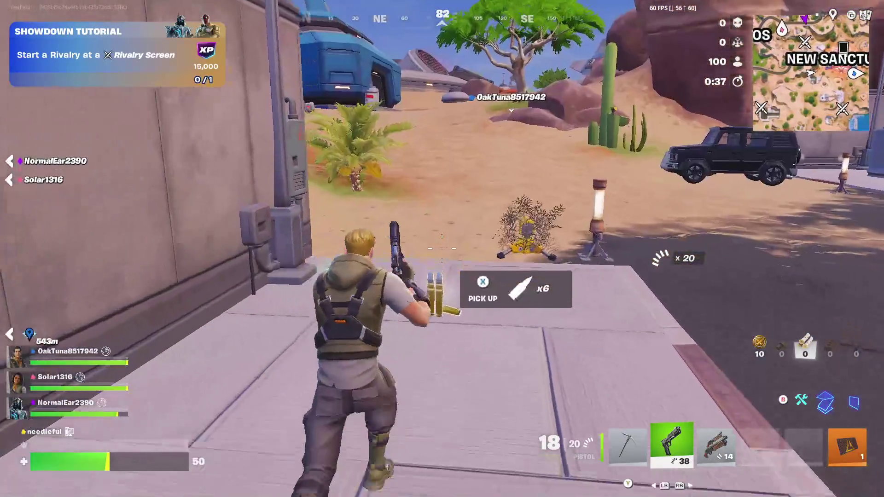
{"action": "key", "text": "w"}
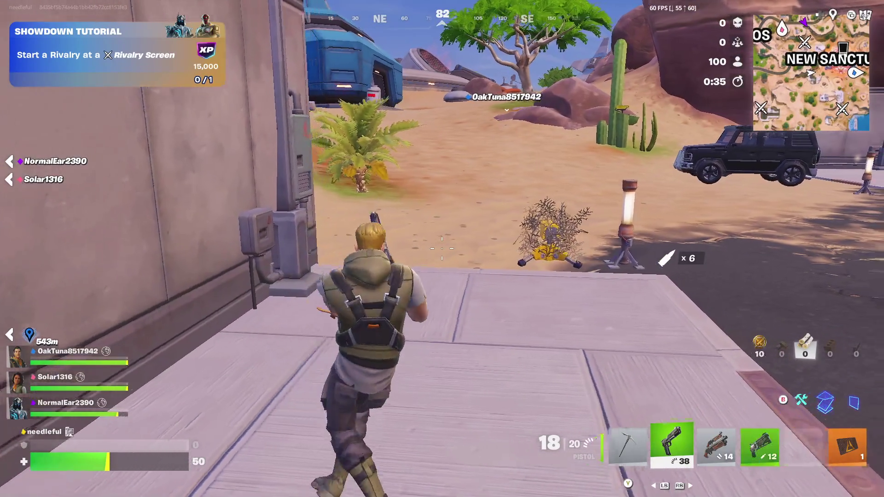
{"action": "key", "text": "w"}
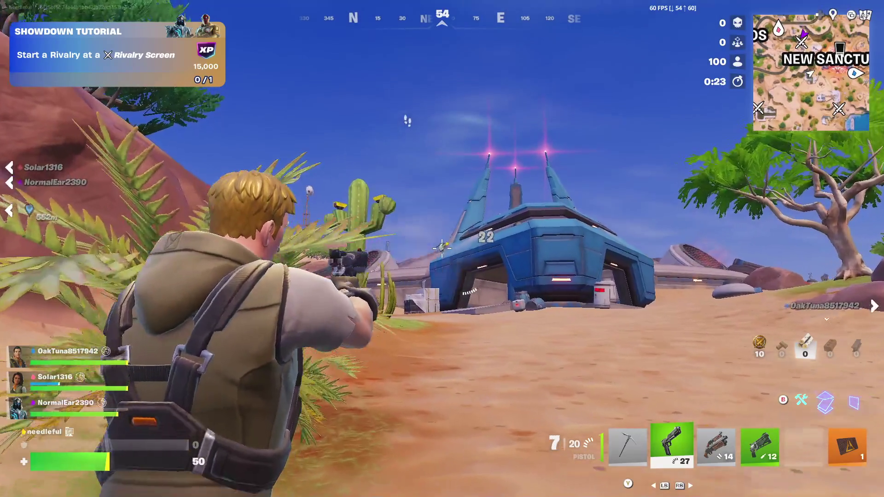
{"action": "left_click", "coordinate": [442, 249]}
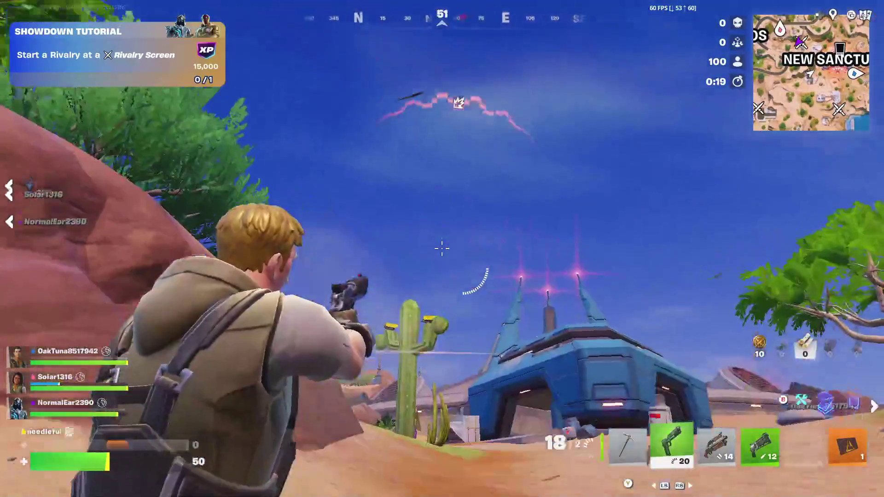
{"action": "key", "text": "w"}
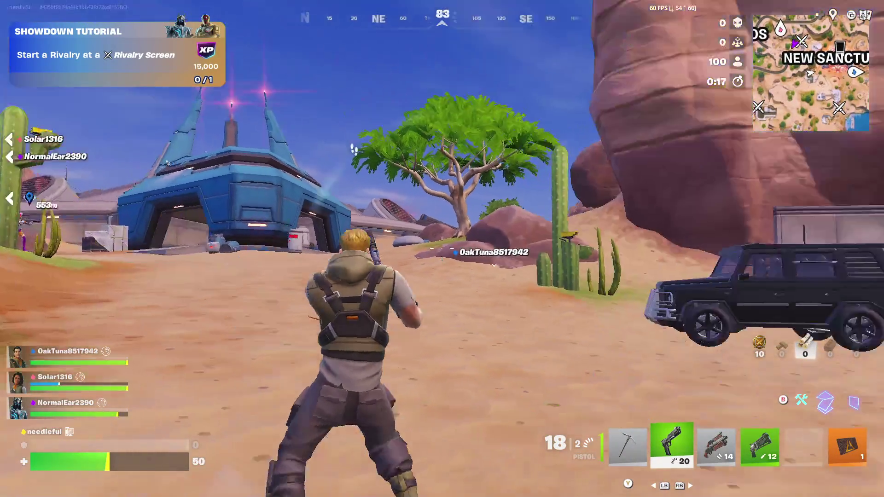
{"action": "key", "text": "w"}
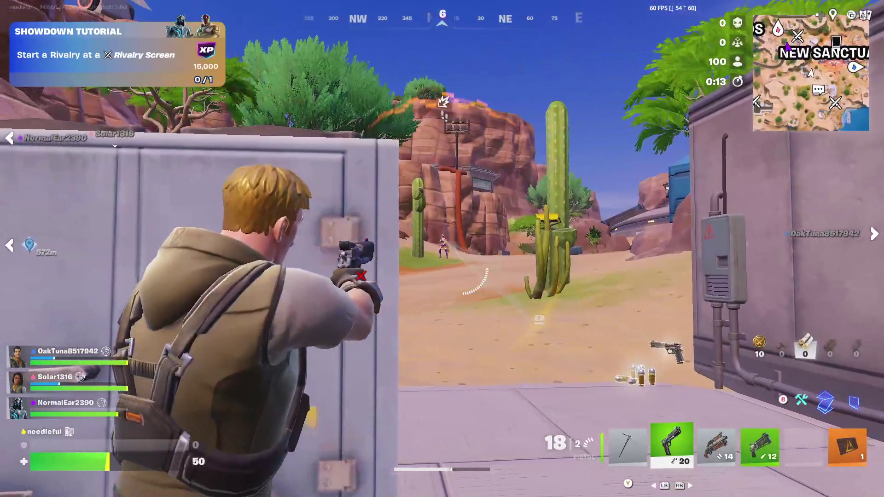
{"action": "left_click", "coordinate": [442, 249]}
{"action": "left_click", "coordinate": [442, 249]}
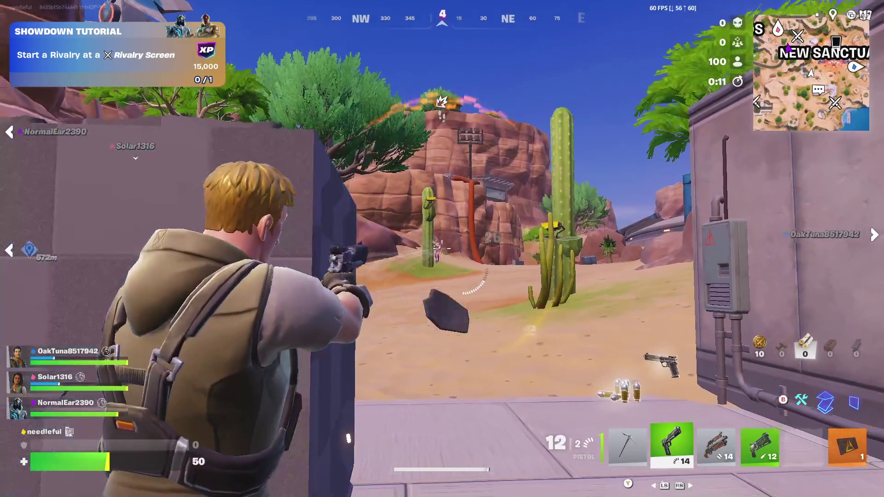
{"action": "key", "text": "a"}
{"action": "left_click", "coordinate": [442, 249]}
{"action": "left_click", "coordinate": [442, 248]}
{"action": "left_click", "coordinate": [442, 248]}
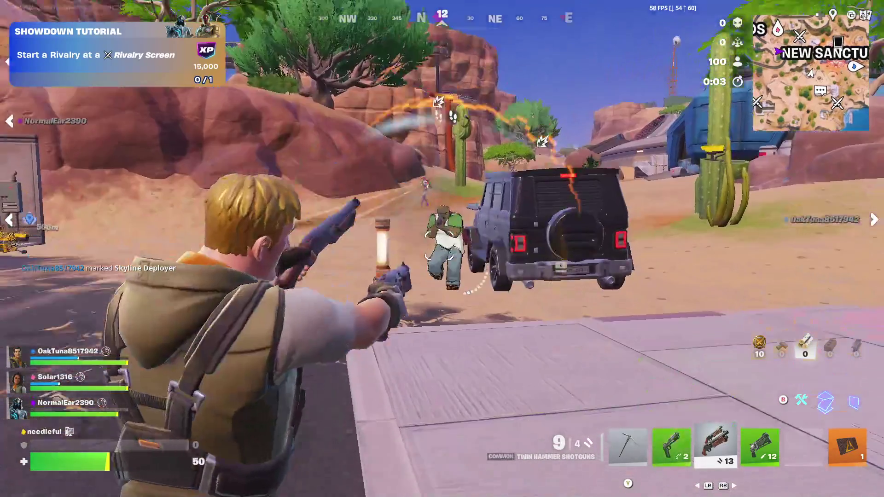
Step: Knock the enemy down with the shotgun, then run to the jeep and shoot the next enemy
{"action": "left_click", "coordinate": [442, 248]}
{"action": "key", "text": "d"}
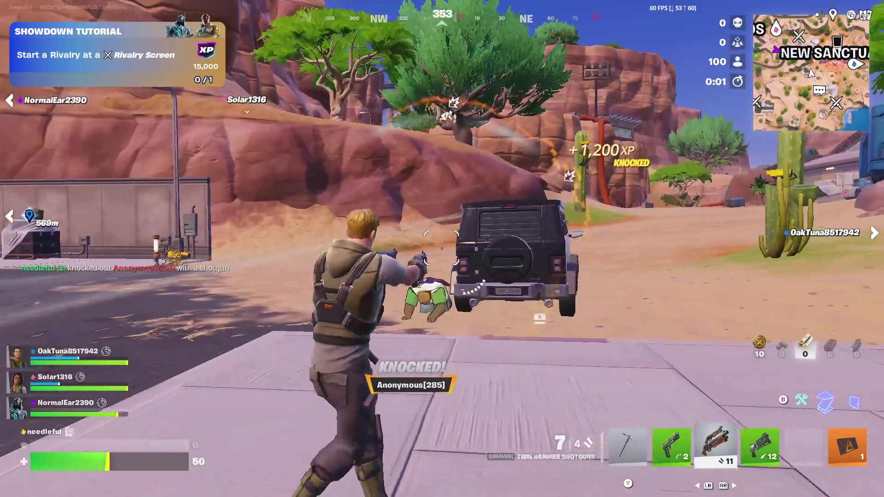
{"action": "right_click", "coordinate": [442, 249]}
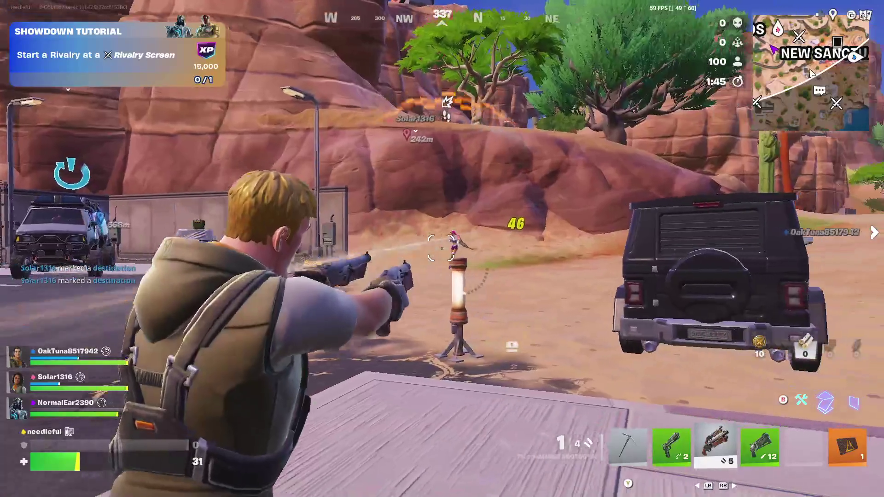
{"action": "key", "text": "w"}
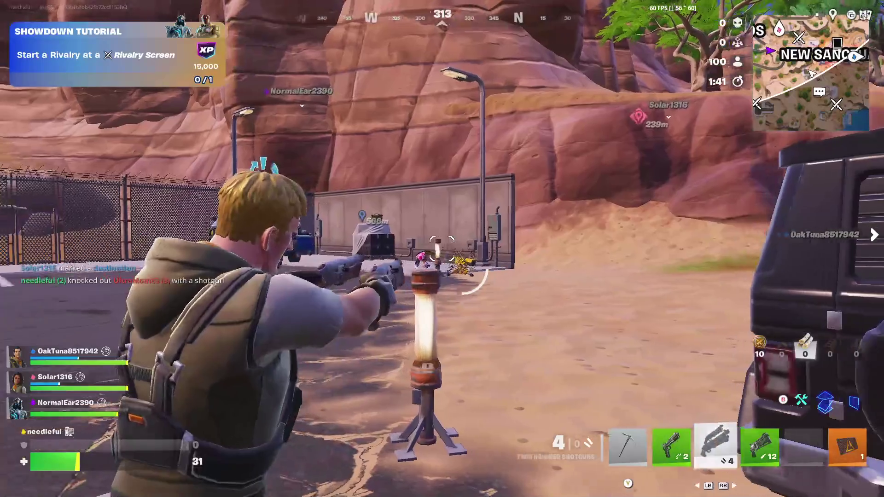
{"action": "left_click", "coordinate": [442, 248]}
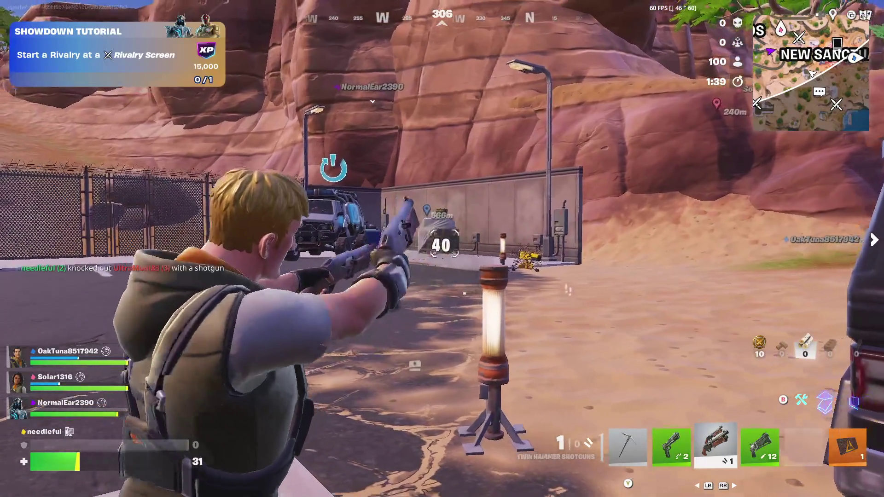
{"action": "key", "text": "w"}
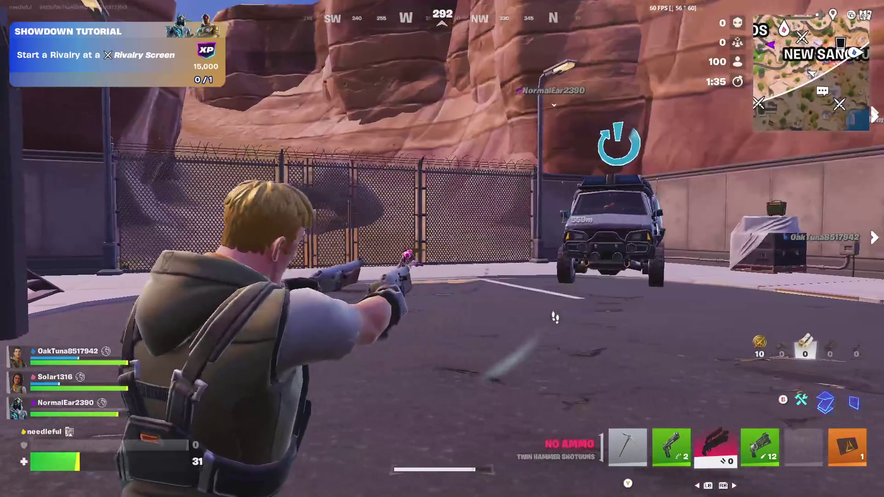
Step: Crawl from the fence past the reboot van and lamp toward the parked SUV
{"action": "key", "text": "w"}
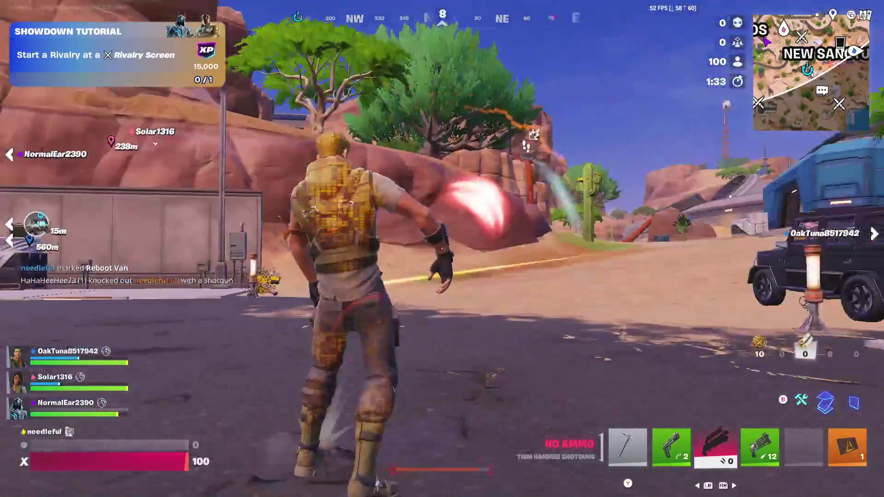
{"action": "key", "text": "ctrl"}
{"action": "key", "text": "w"}
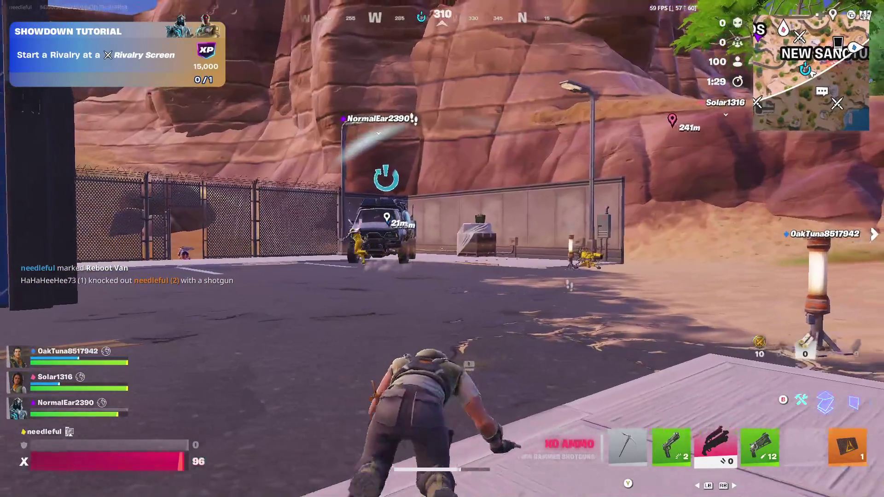
{"action": "key", "text": "w"}
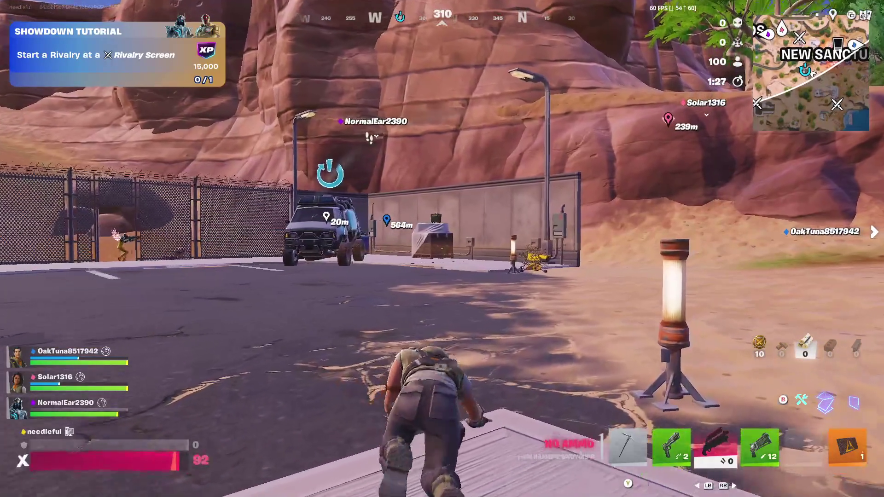
{"action": "key", "text": "w"}
{"action": "key", "text": "d"}
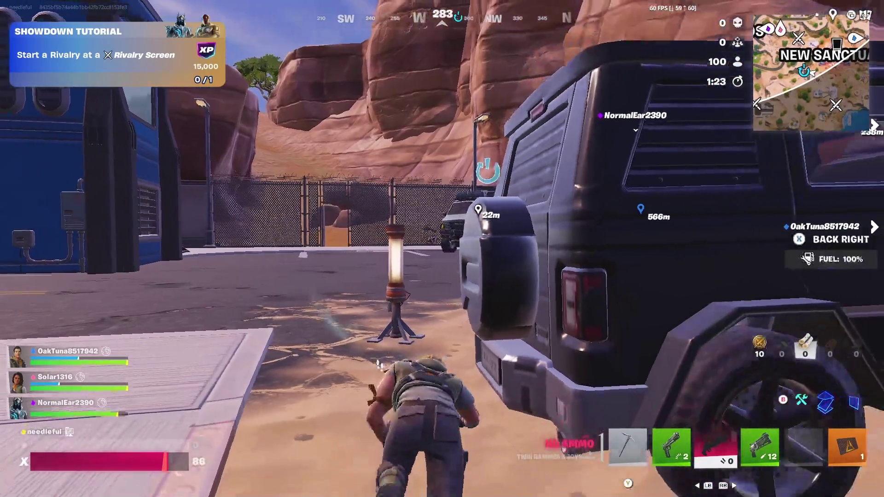
{"action": "key", "text": "d"}
Step: Crawl past the cactus and rock toward the blue structure, switching to the pistol
{"action": "key", "text": "w"}
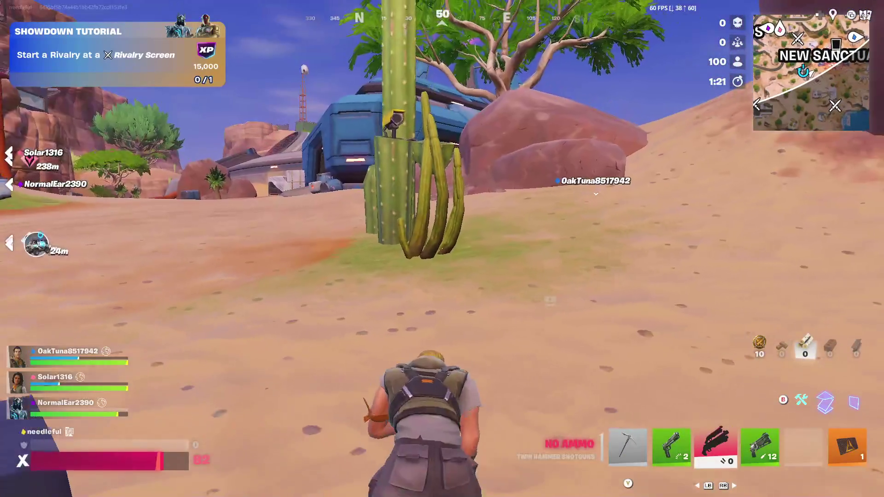
{"action": "key", "text": "w"}
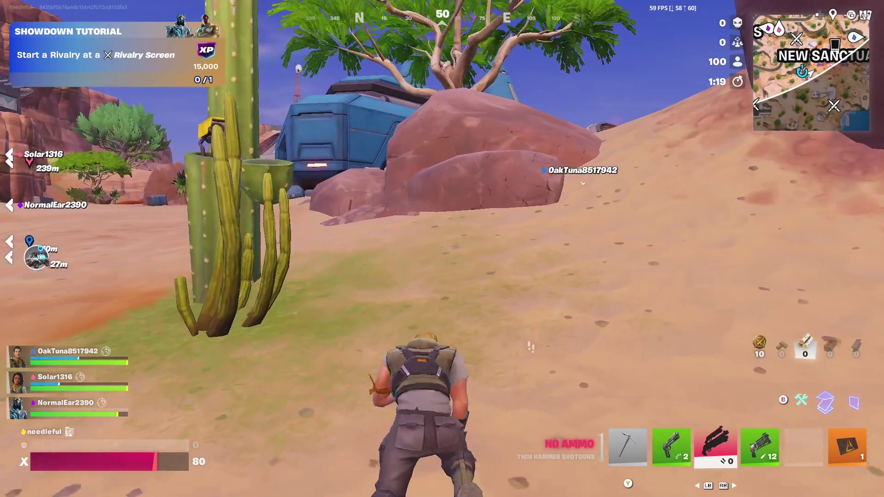
{"action": "key", "text": "w"}
{"action": "key", "text": "2"}
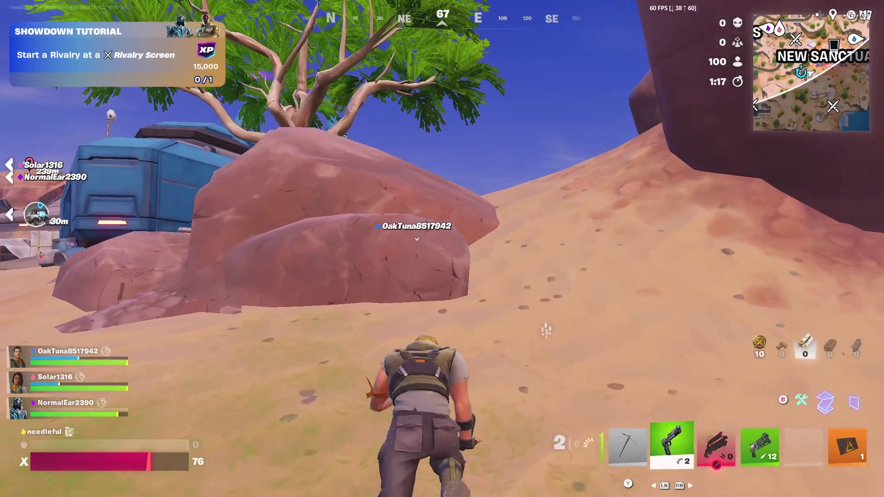
{"action": "key", "text": "w"}
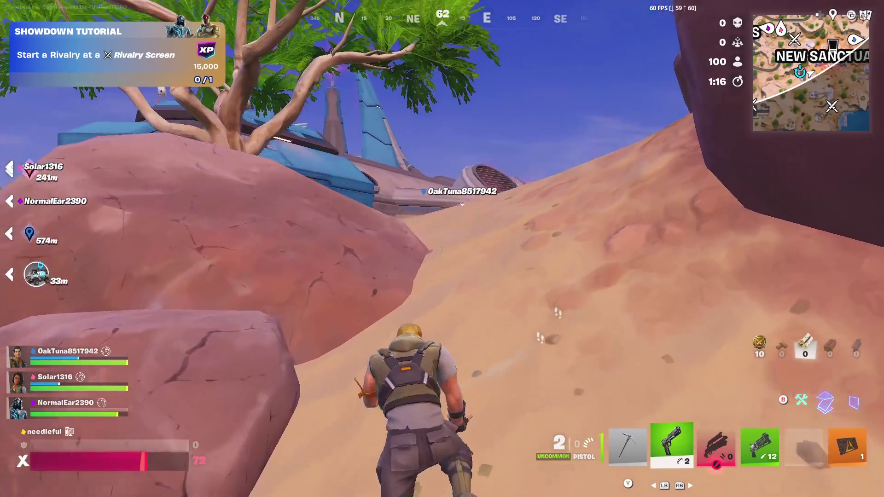
{"action": "key", "text": "w"}
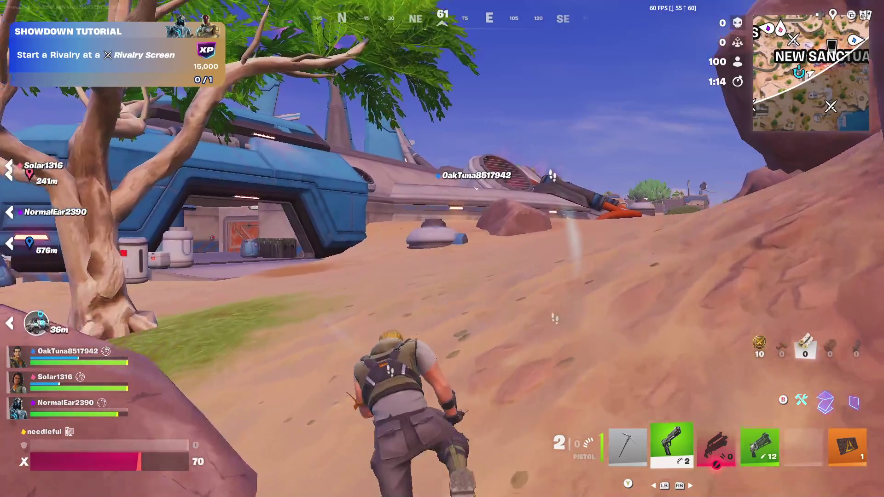
{"action": "key", "text": "w"}
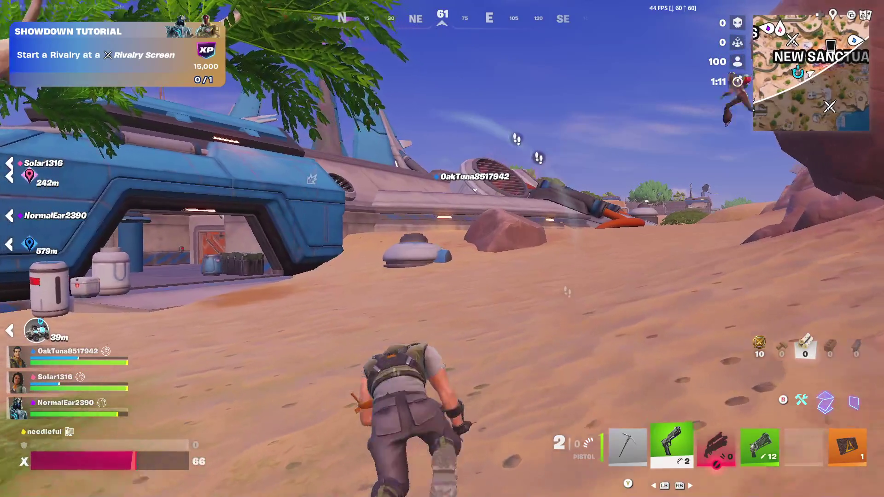
{"action": "key", "text": "w"}
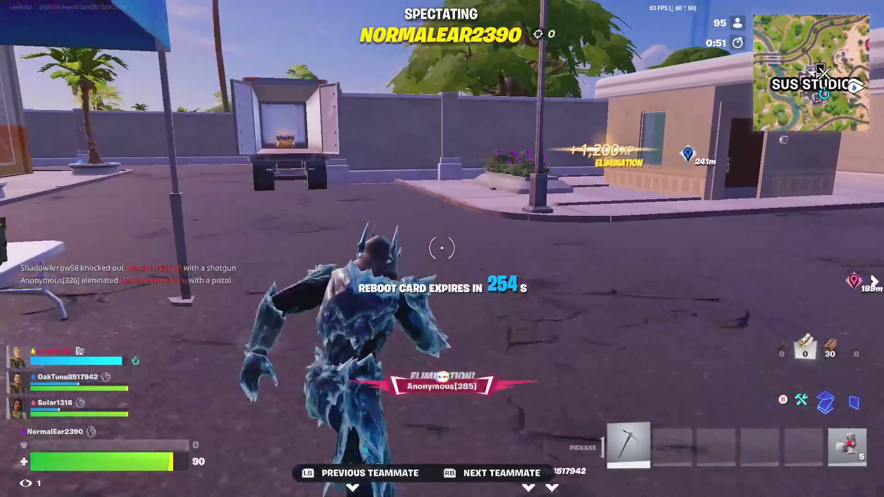
Step: Cycle the spectator camera through squad members, going forward twice and then back three times
{"action": "key", "text": "Right"}
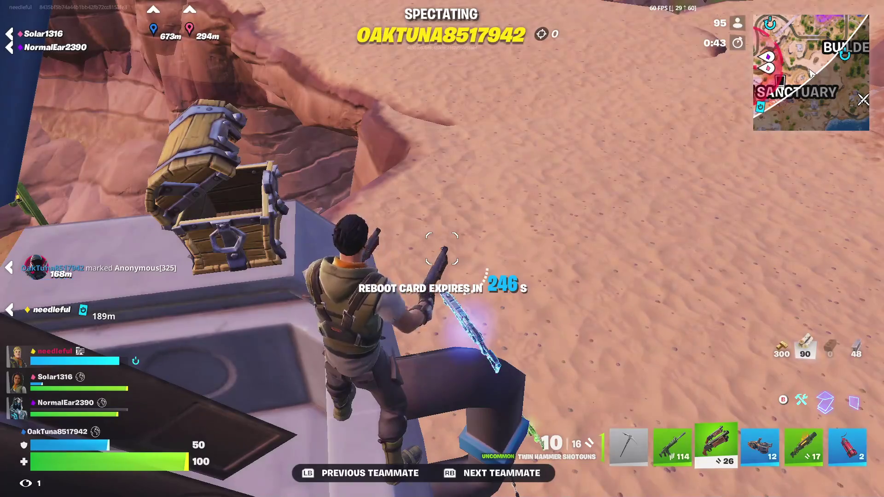
{"action": "key", "text": "Right"}
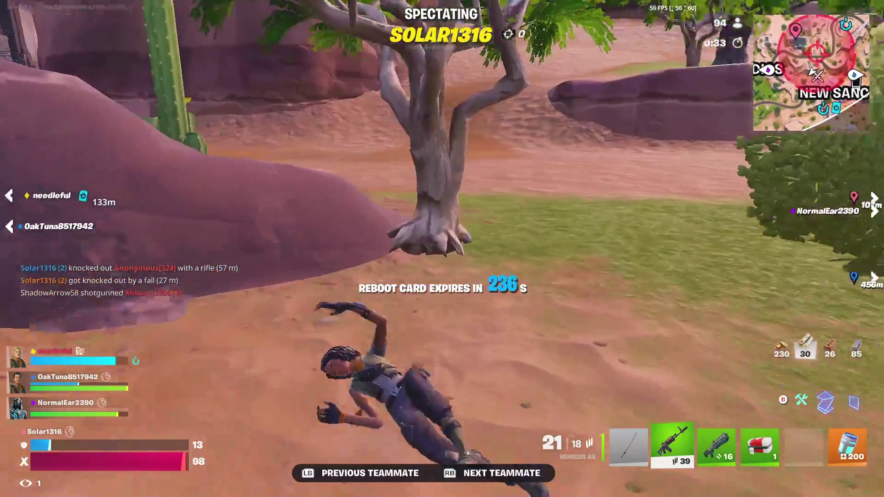
{"action": "key", "text": "Left"}
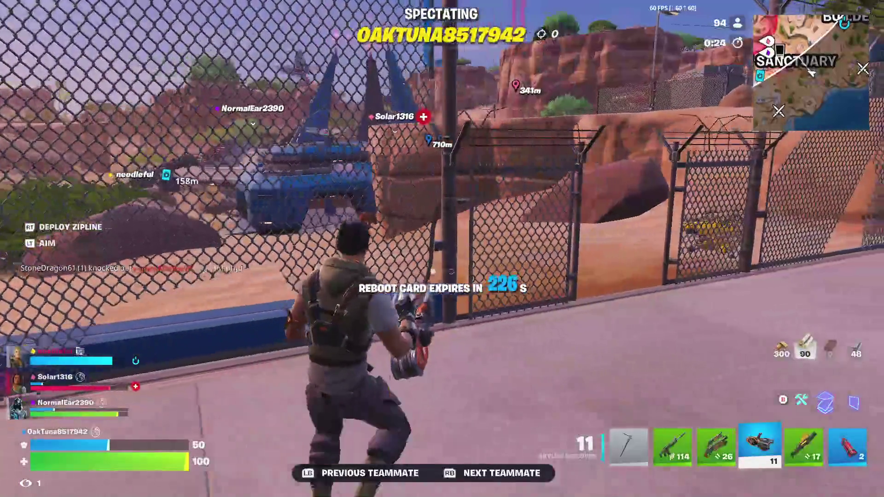
{"action": "key", "text": "Left"}
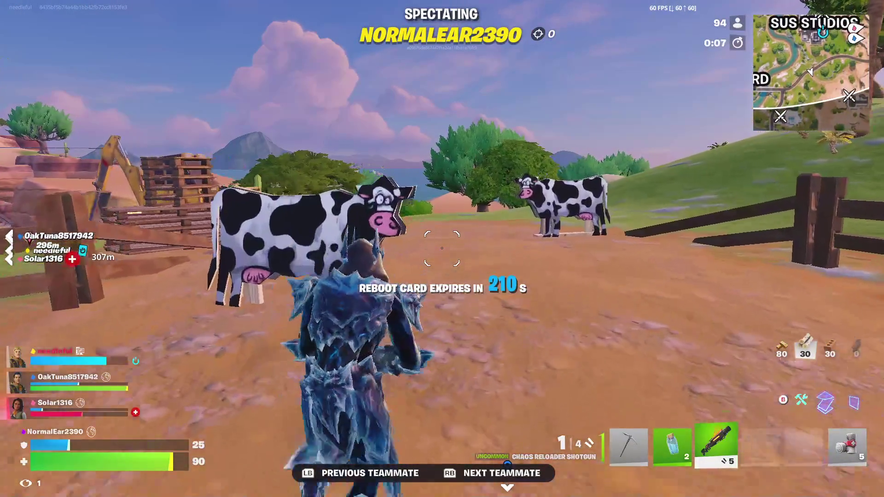
{"action": "key", "text": "Left"}
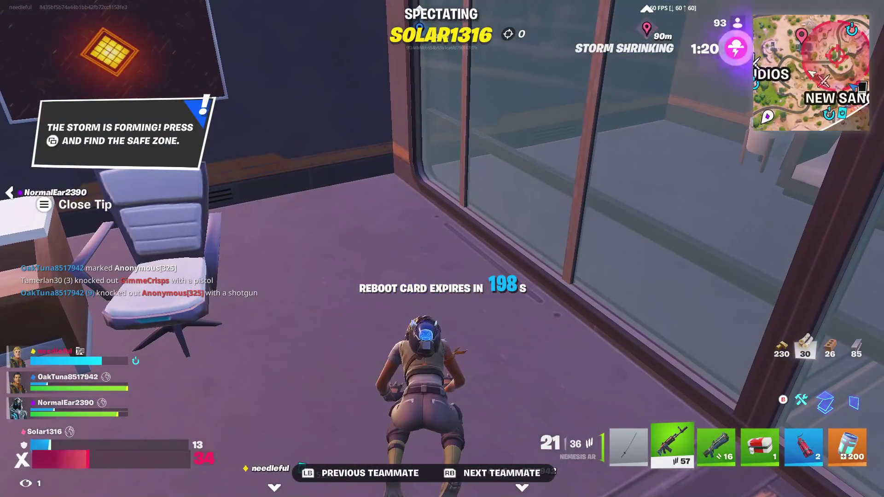
Step: View the full map, then spectate the teammate standing near the Reboot Van
{"action": "key", "text": "m"}
{"action": "key", "text": "m"}
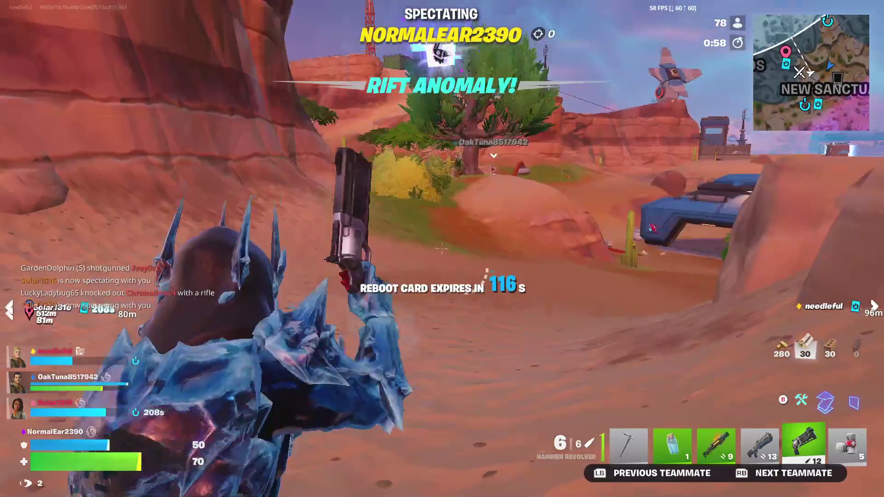
{"action": "key", "text": "Right"}
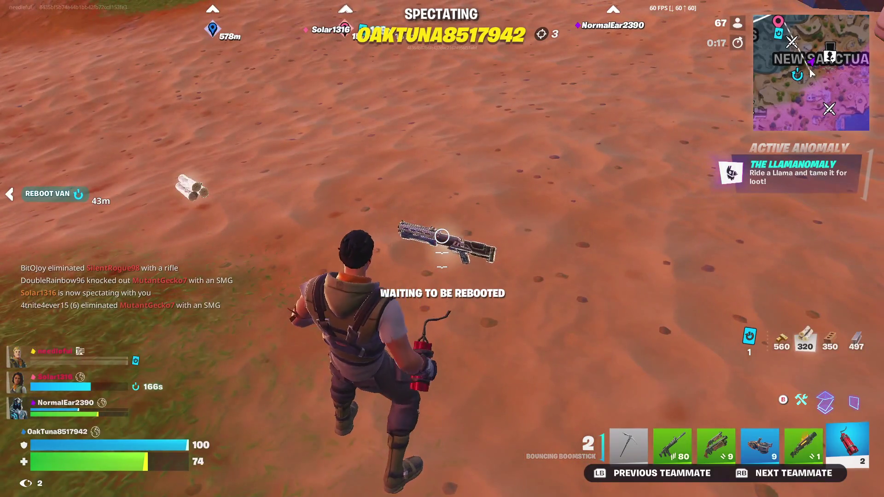
{"action": "key", "text": "Right"}
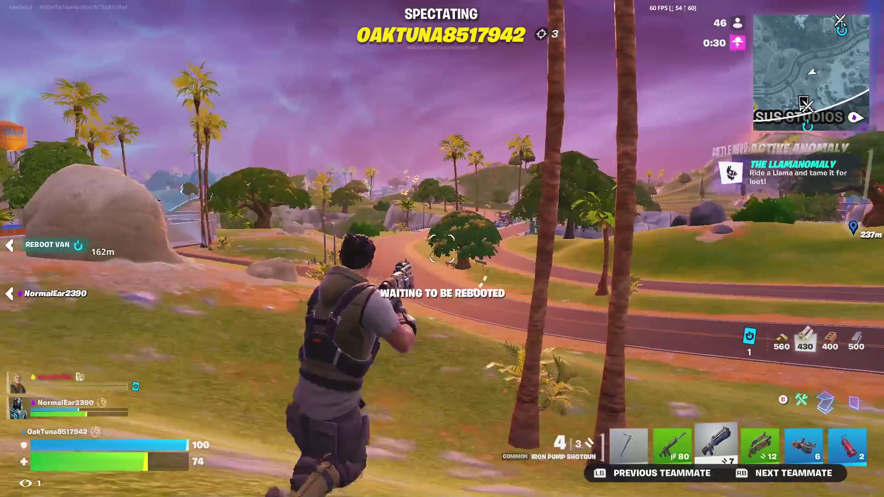
{"action": "key", "text": "Escape"}
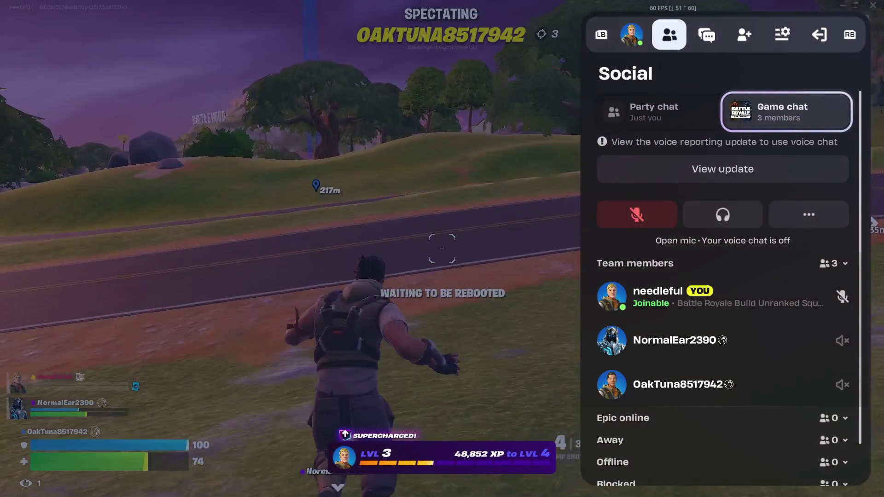
Step: Move past the social and chat pages to Exit and choose Return to lobby
{"action": "key", "text": "Right"}
{"action": "key", "text": "Left"}
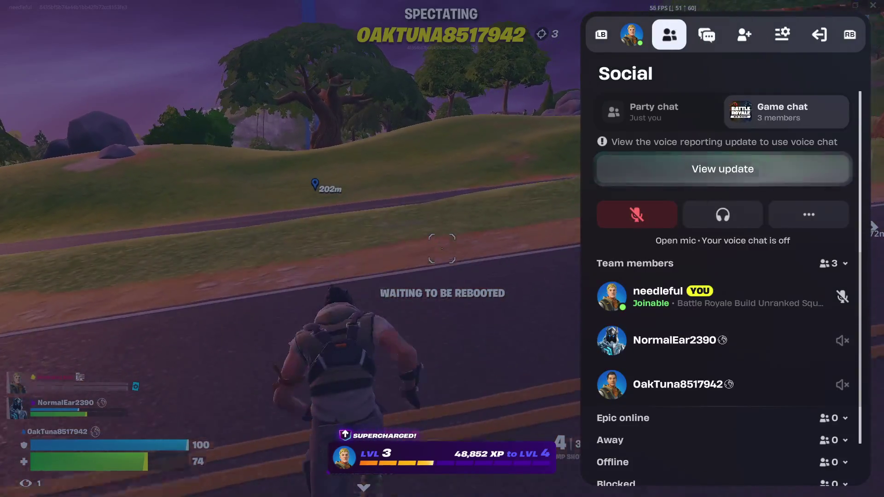
{"action": "key", "text": "Right"}
{"action": "key", "text": "Right"}
{"action": "key", "text": "Left"}
{"action": "key", "text": "Left"}
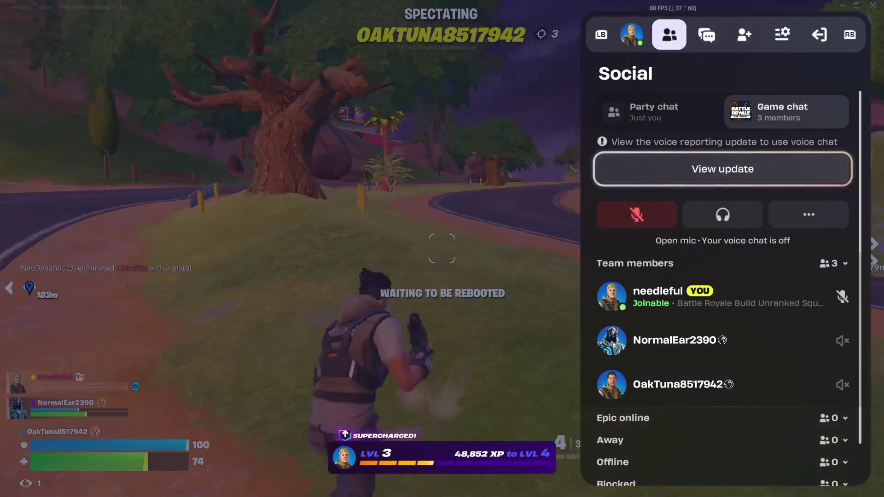
{"action": "key", "text": "Right"}
{"action": "key", "text": "Right"}
{"action": "key", "text": "Right"}
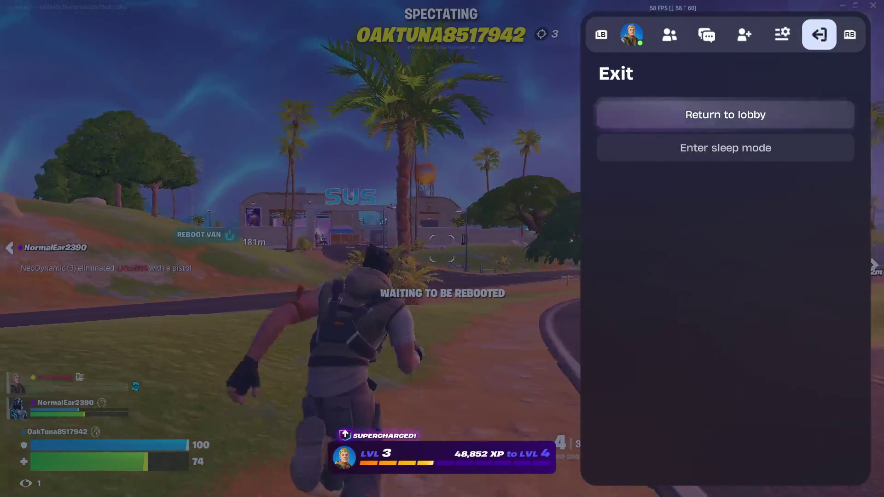
{"action": "key", "text": "Return"}
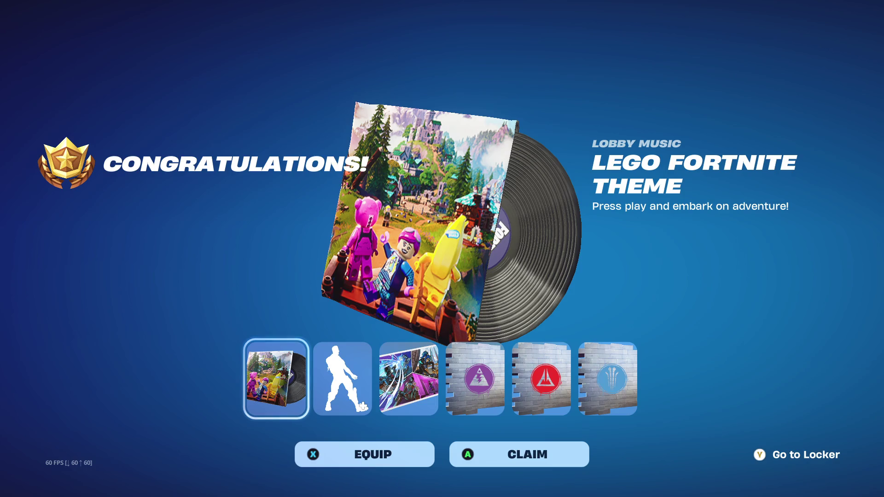
Step: Claim the six unlocked rewards, start Battle Royale matchmaking, then cancel the search
{"action": "key", "text": "Return"}
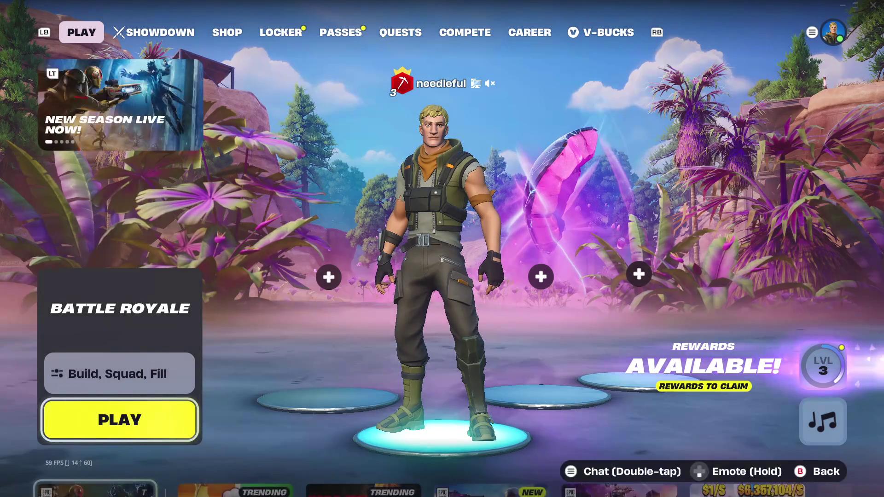
{"action": "key", "text": "Return"}
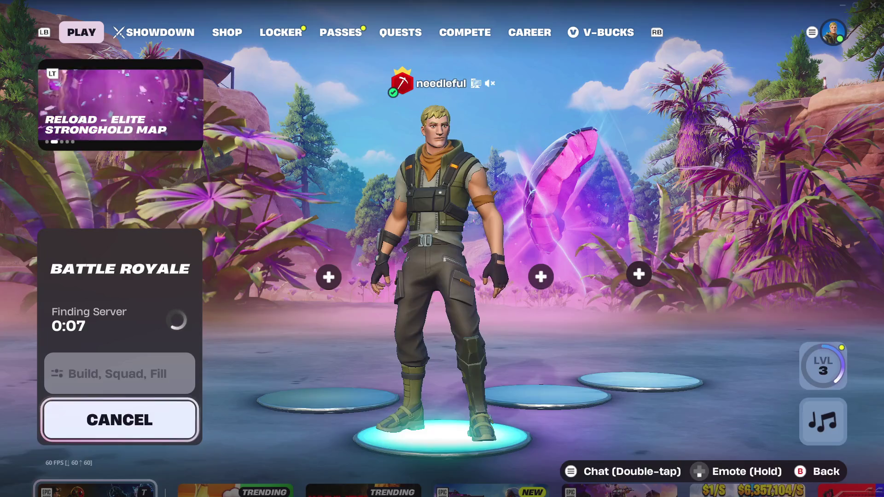
{"action": "key", "text": "Right"}
{"action": "key", "text": "Left"}
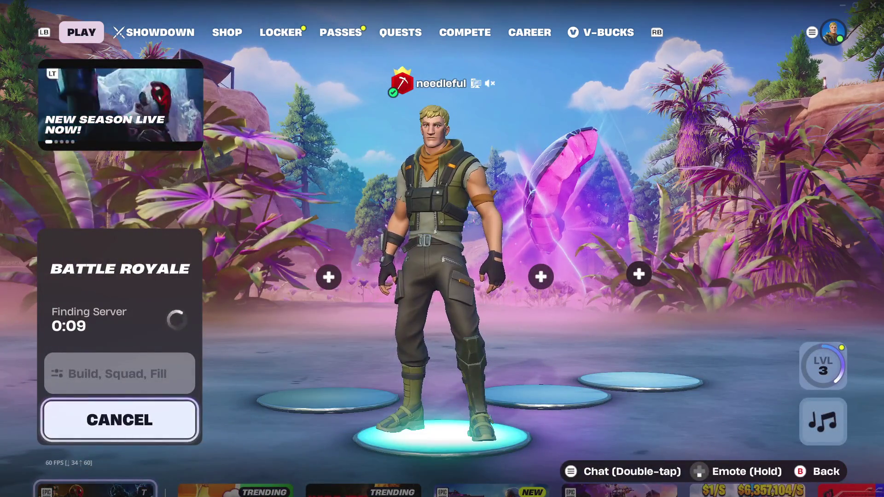
{"action": "key", "text": "Return"}
{"action": "key", "text": "Return"}
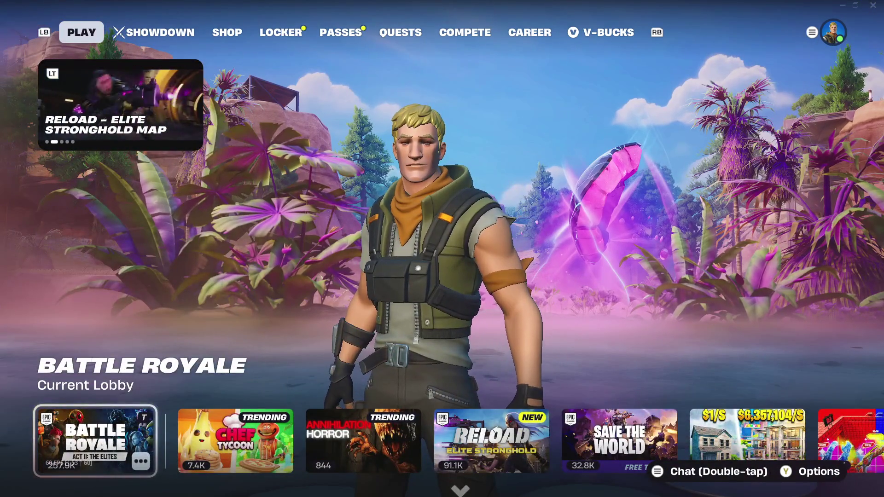
Step: Browse other modes, return to Battle Royale and queue again until the pre-game island loads
{"action": "key", "text": "Right"}
{"action": "key", "text": "Right"}
{"action": "key", "text": "Right"}
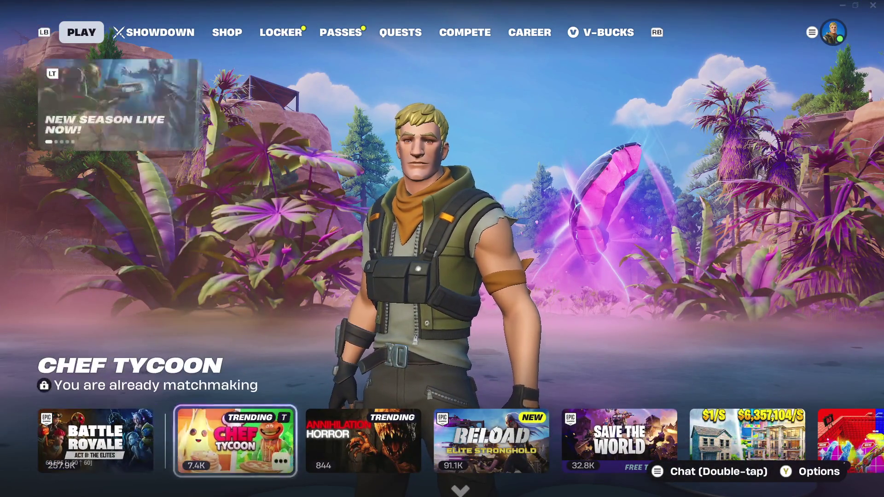
{"action": "key", "text": "Left"}
{"action": "key", "text": "Left"}
{"action": "key", "text": "Left"}
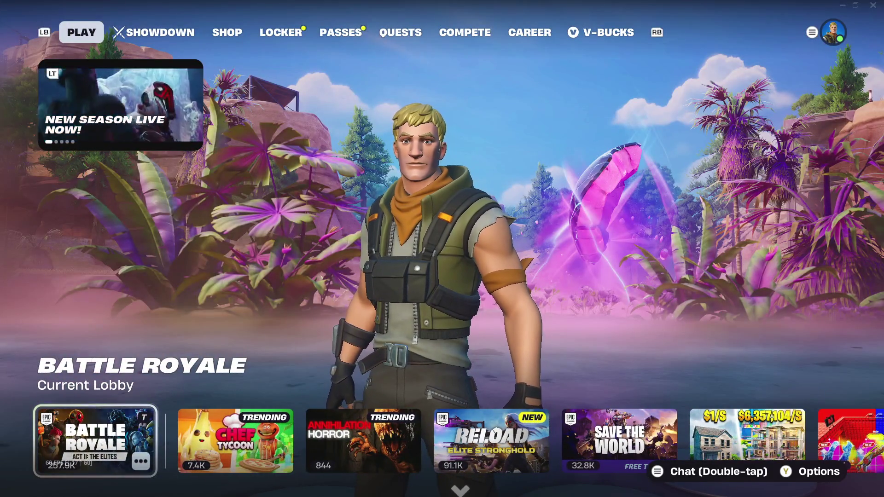
{"action": "key", "text": "Return"}
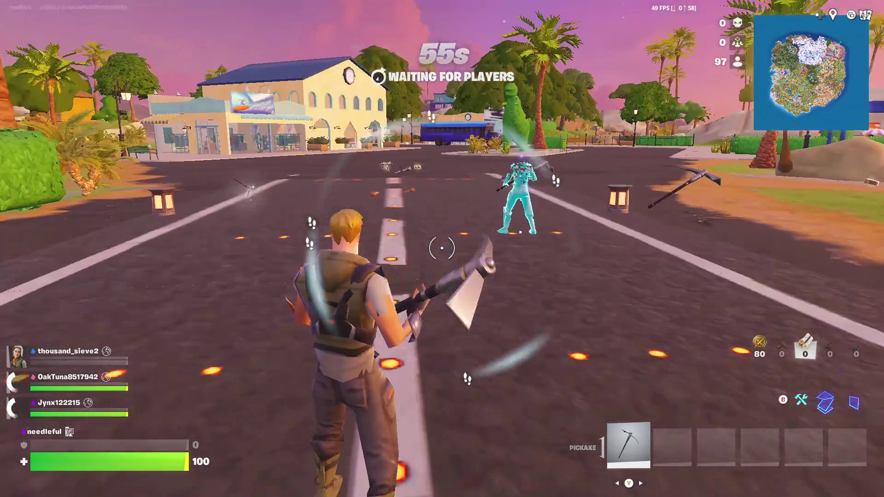
{"action": "left_click", "coordinate": [442, 249]}
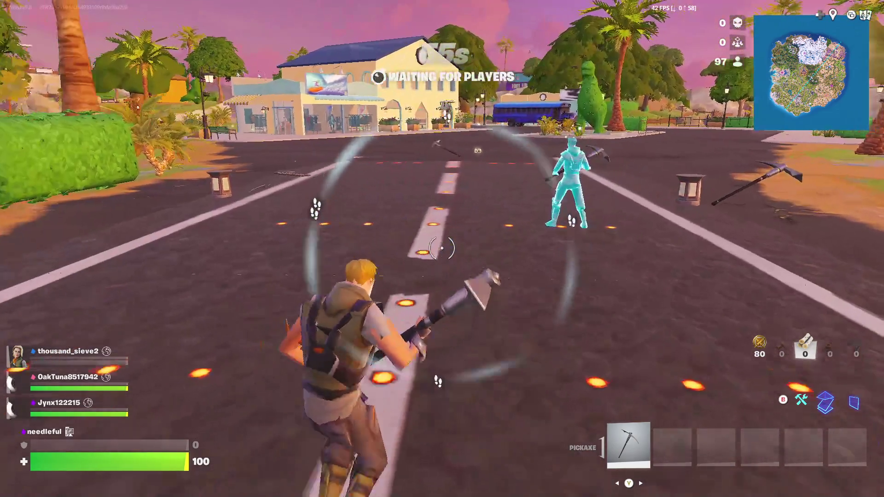
{"action": "key", "text": "w"}
{"action": "left_click", "coordinate": [441, 248]}
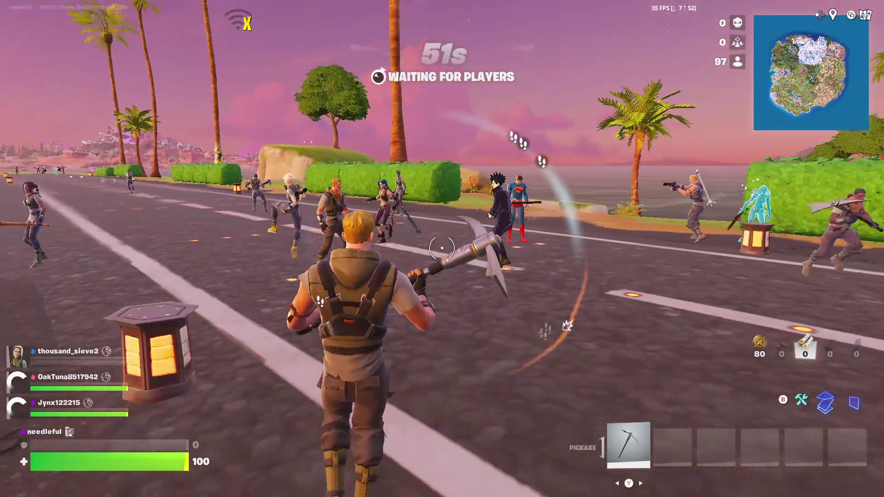
{"action": "left_click", "coordinate": [441, 248]}
{"action": "left_click", "coordinate": [441, 249]}
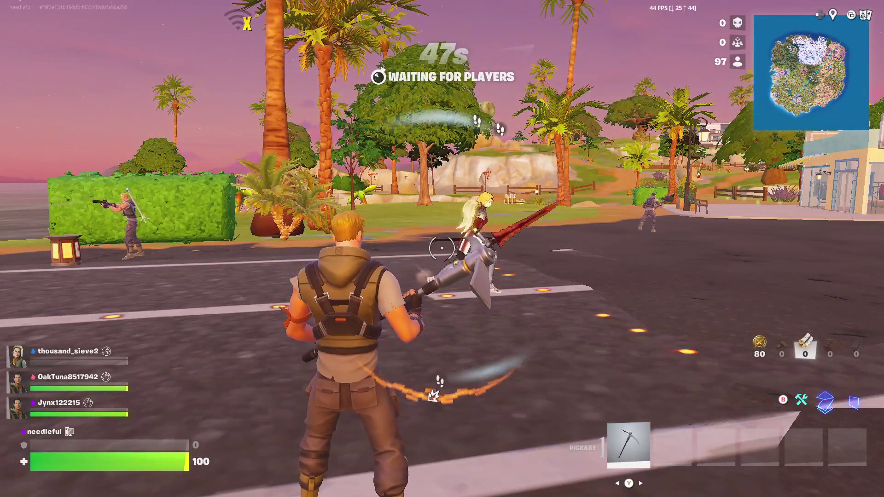
{"action": "left_click", "coordinate": [441, 248]}
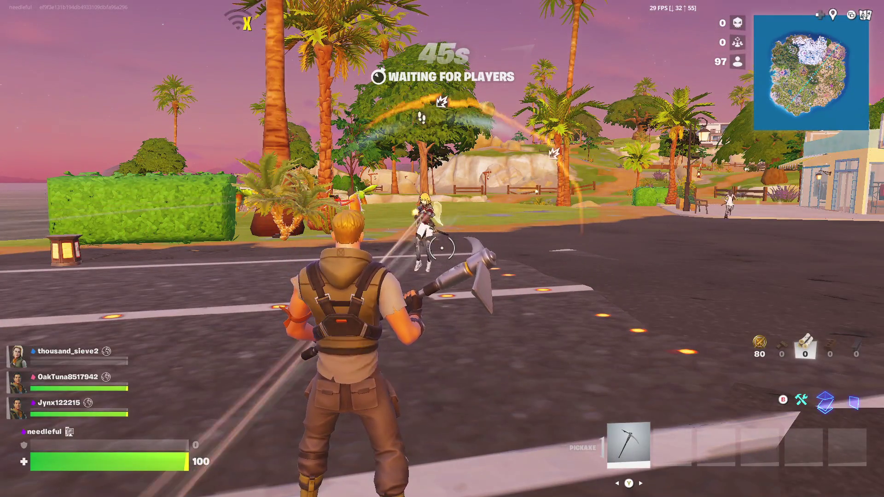
{"action": "left_click", "coordinate": [442, 248]}
{"action": "left_click", "coordinate": [442, 248]}
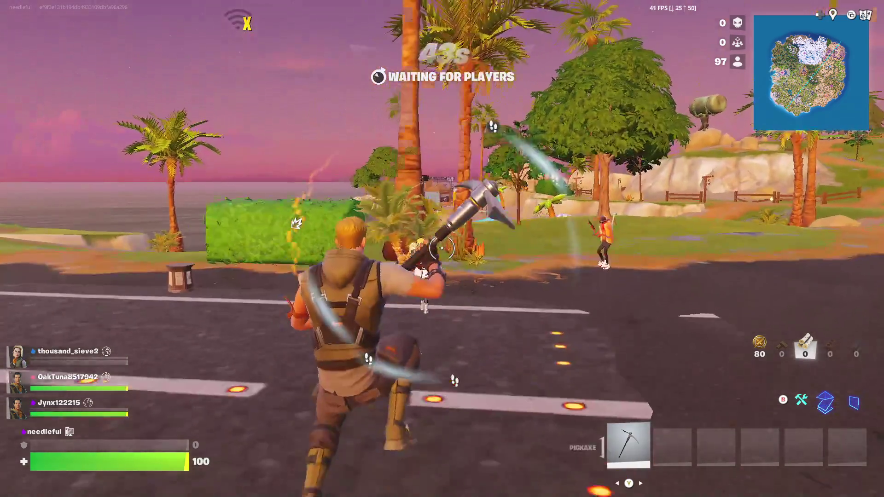
{"action": "left_click", "coordinate": [442, 248]}
{"action": "left_click", "coordinate": [442, 249]}
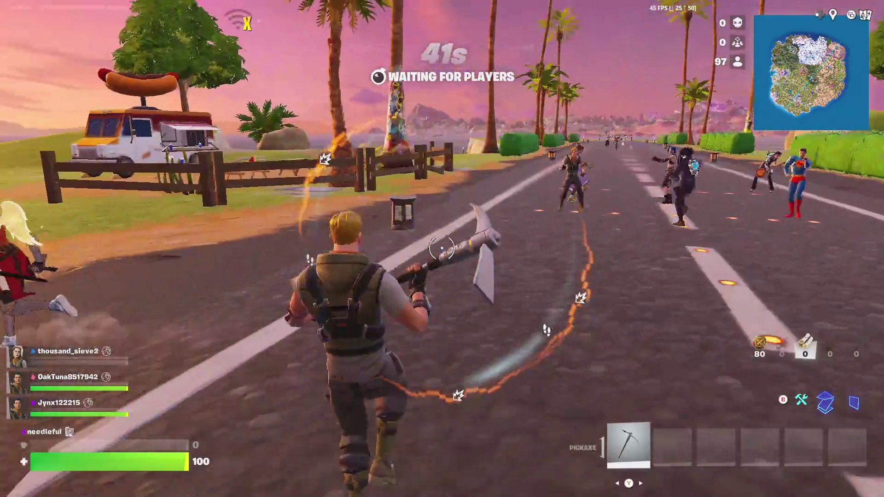
{"action": "left_click", "coordinate": [442, 248]}
{"action": "left_click", "coordinate": [442, 248]}
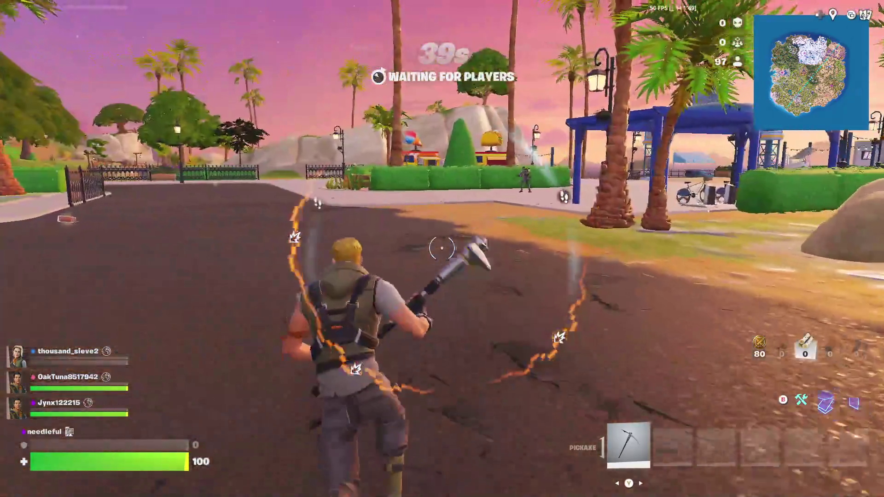
{"action": "left_click", "coordinate": [442, 248]}
{"action": "left_click", "coordinate": [442, 248]}
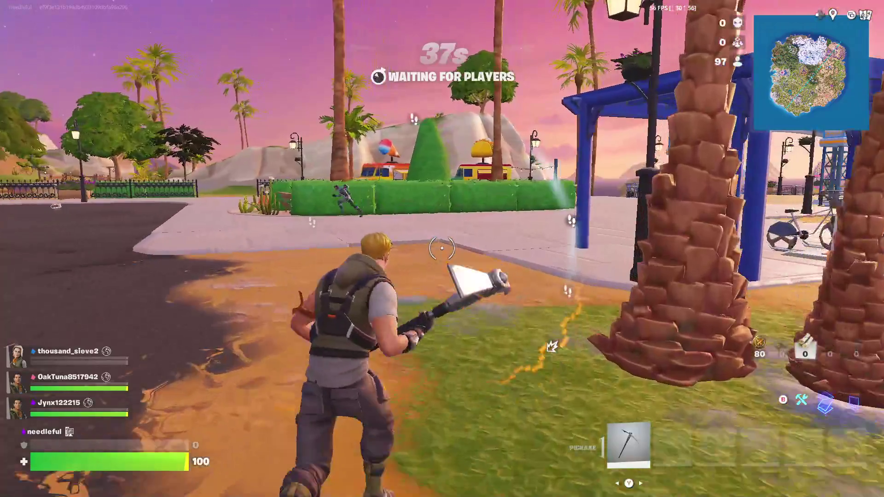
{"action": "left_click", "coordinate": [442, 248]}
{"action": "left_click", "coordinate": [441, 248]}
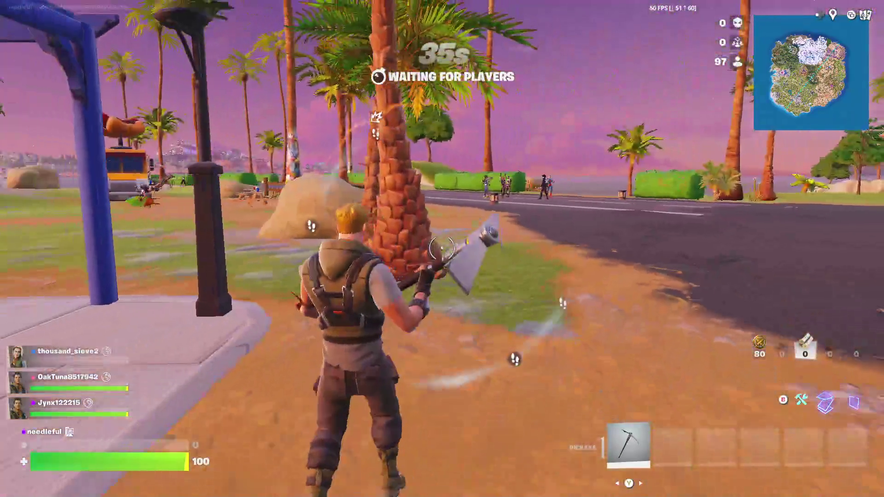
{"action": "left_click", "coordinate": [442, 248]}
{"action": "left_click", "coordinate": [442, 248]}
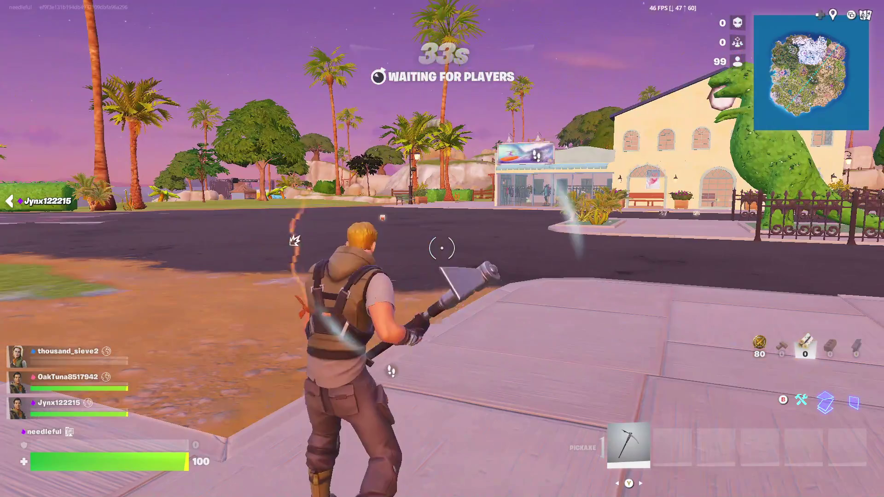
{"action": "key", "text": "Tab"}
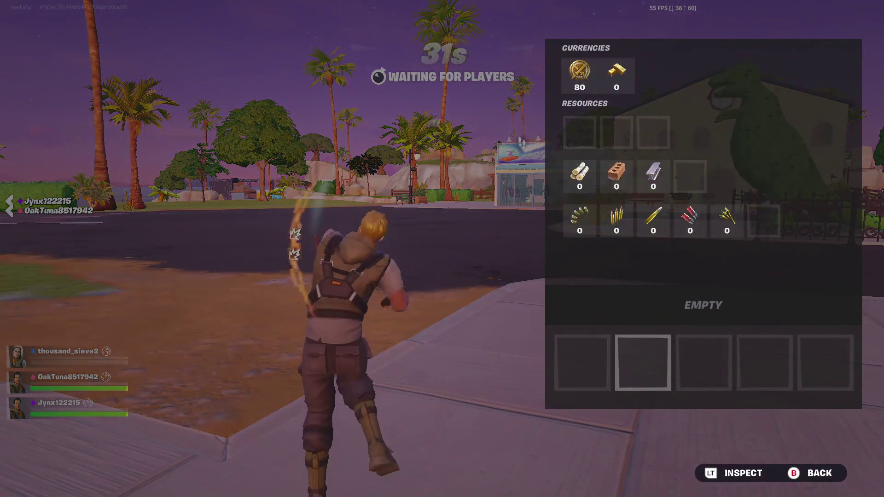
{"action": "key", "text": "Tab"}
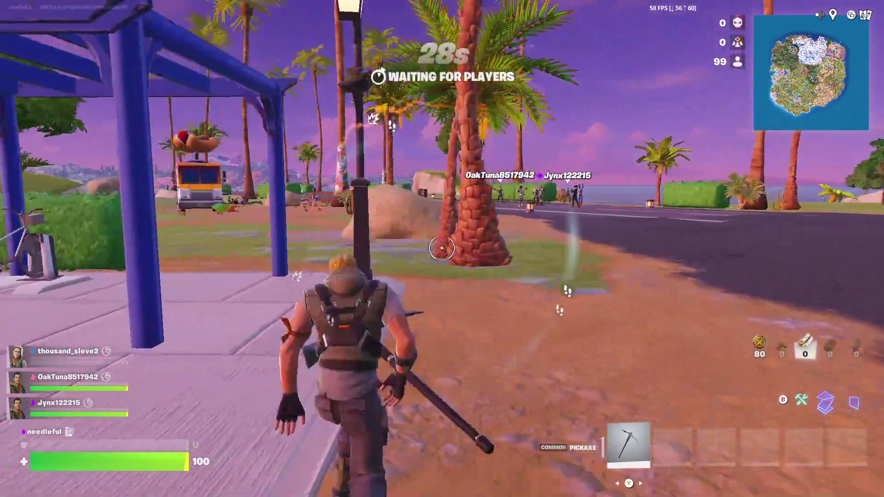
{"action": "left_click", "coordinate": [442, 248]}
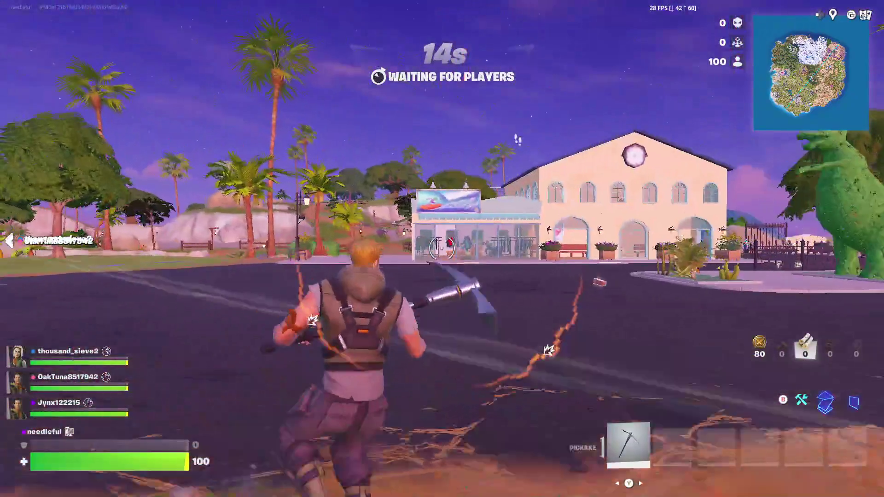
{"action": "left_click", "coordinate": [442, 248]}
{"action": "key", "text": "w"}
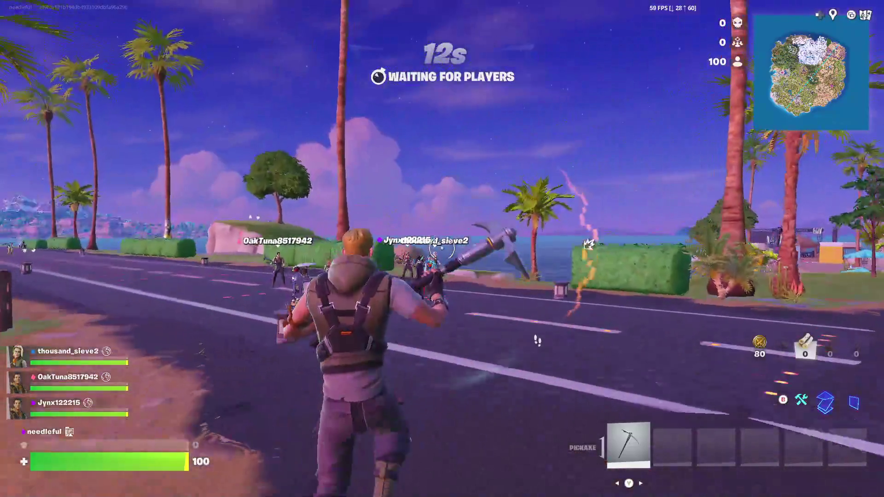
{"action": "key", "text": "w"}
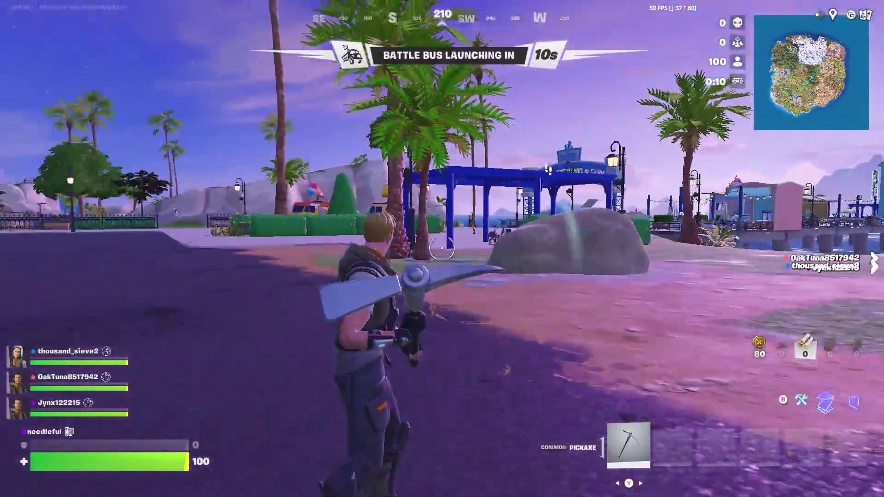
{"action": "key", "text": "b"}
{"action": "key", "text": "Escape"}
{"action": "key", "text": "w"}
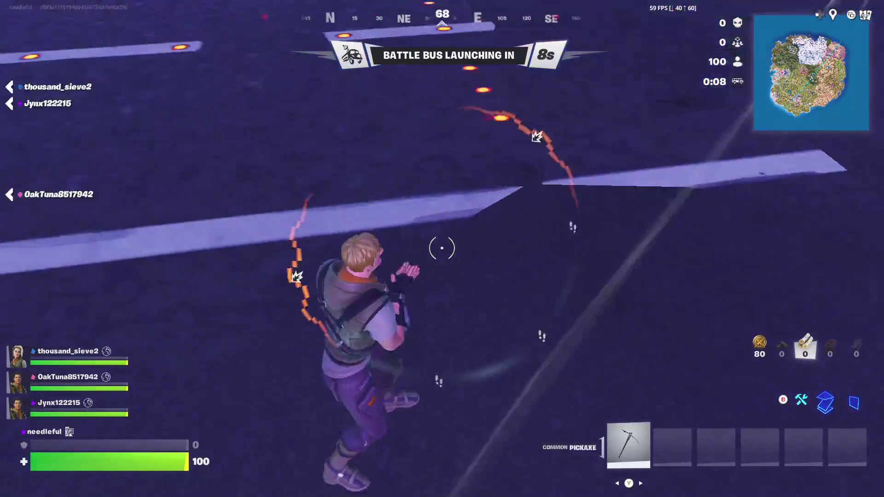
{"action": "key", "text": "w"}
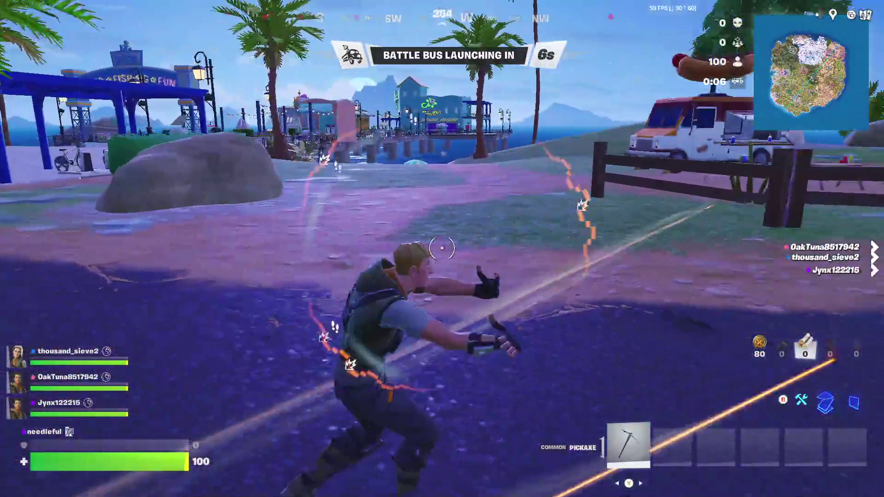
{"action": "key", "text": "w"}
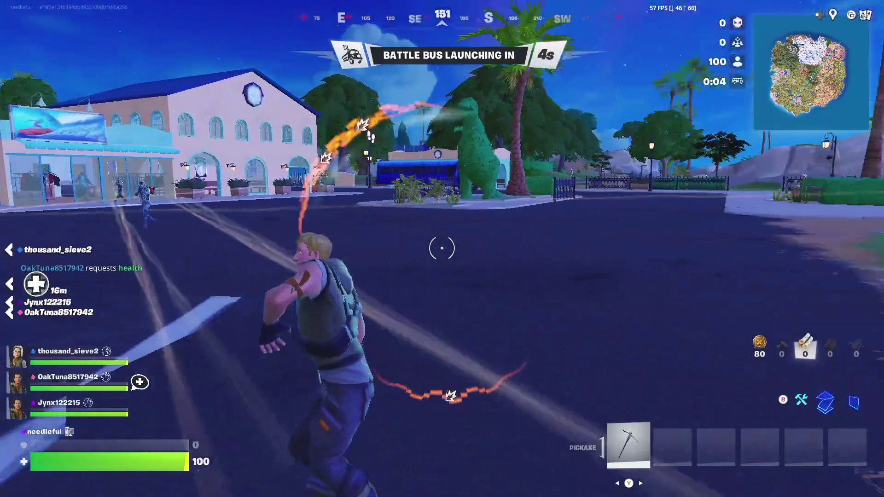
{"action": "key", "text": "w"}
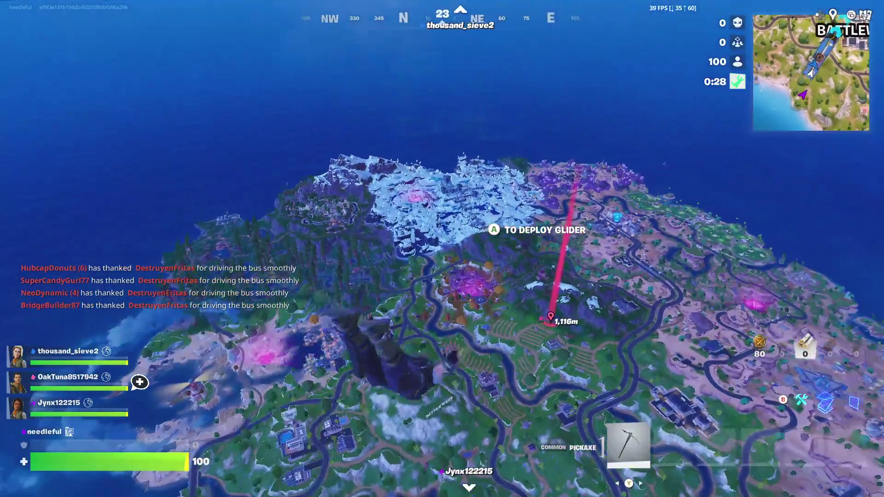
Step: Deploy the glider after jumping from the battle bus
{"action": "key", "text": "space"}
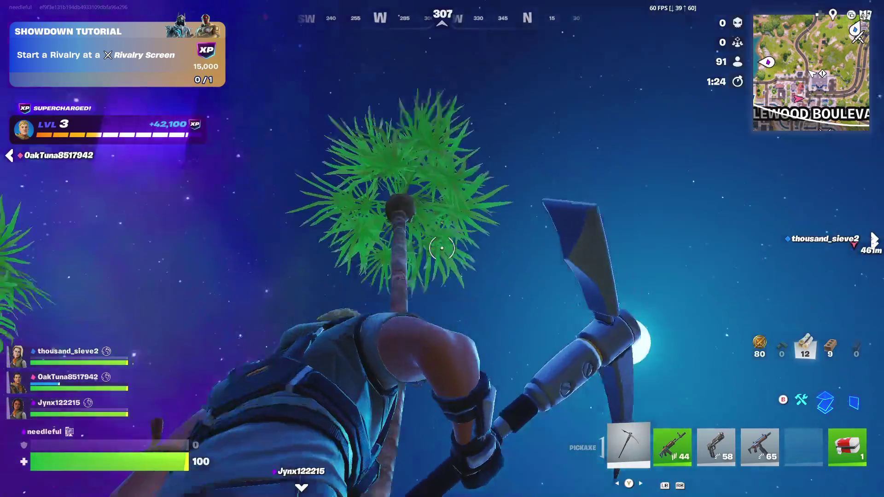
Step: Equip the Nemesis AR, then leave the match through the side panel's exit options
{"action": "key", "text": "2"}
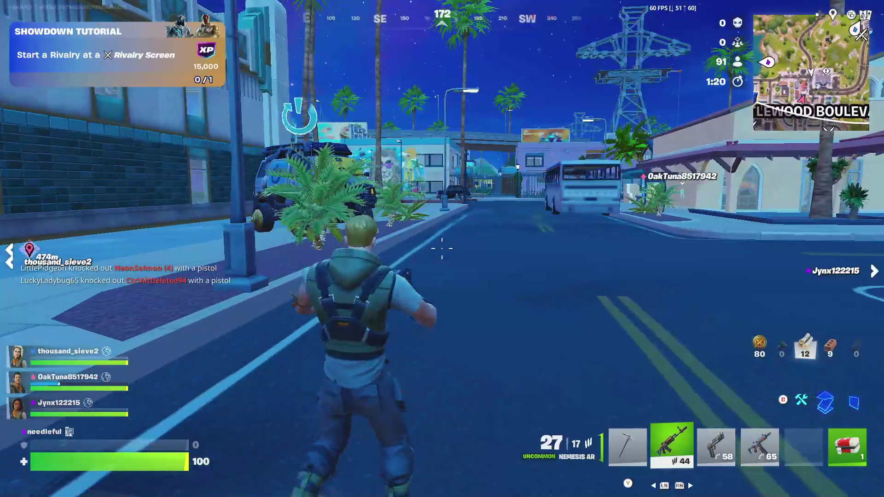
{"action": "key", "text": "Escape"}
{"action": "key", "text": "Left"}
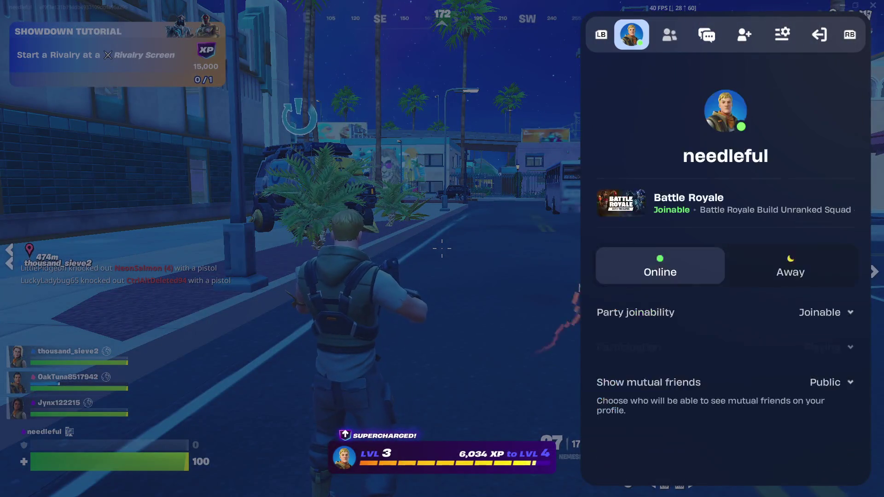
{"action": "key", "text": "Left"}
{"action": "key", "text": "Down"}
{"action": "key", "text": "Down"}
{"action": "key", "text": "Up"}
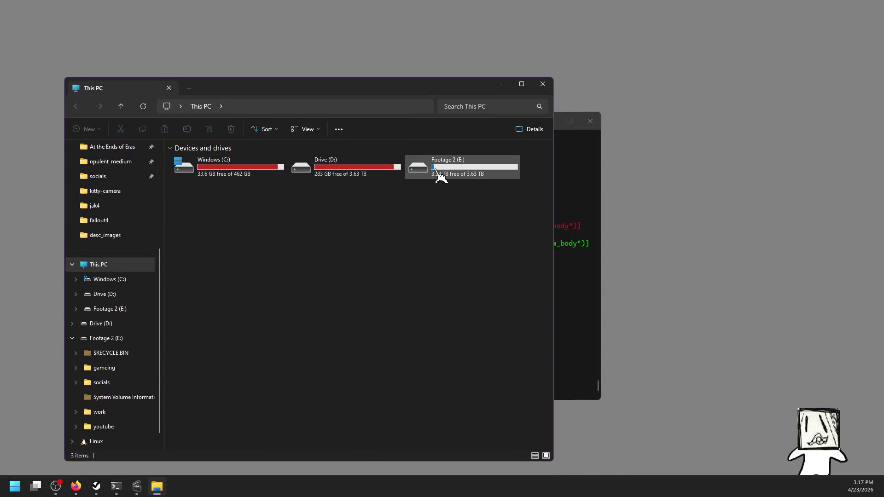
Step: Open E:\youtube\recordings in File Explorer and dismiss Avidemux's new-version notice
{"action": "double_click", "coordinate": [441, 176]}
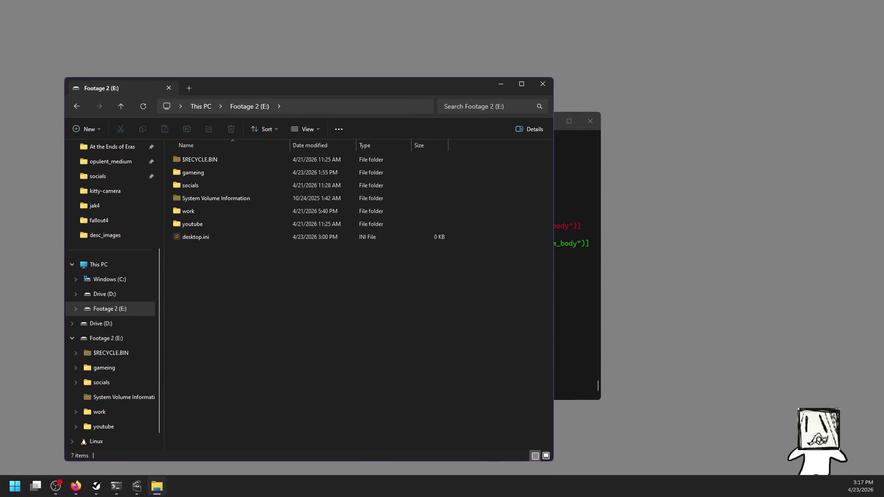
{"action": "double_click", "coordinate": [194, 225]}
{"action": "double_click", "coordinate": [201, 162]}
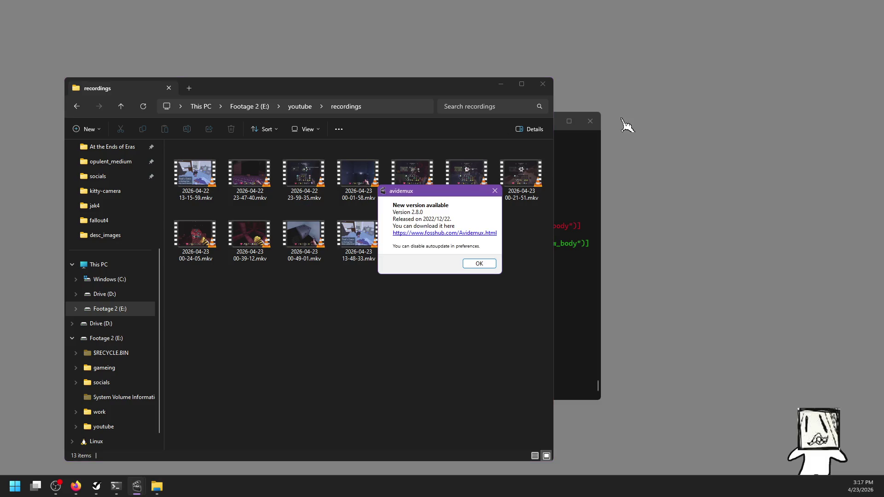
{"action": "left_click", "coordinate": [460, 268]}
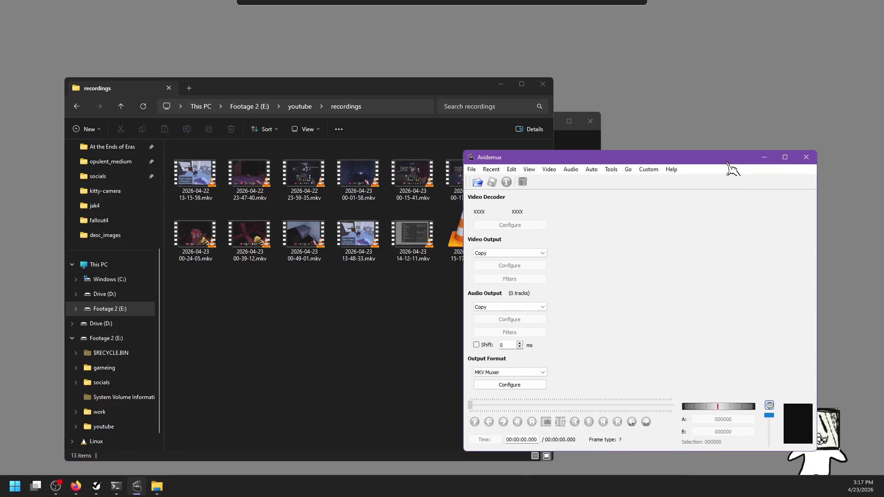
{"action": "left_click_drag", "start_coordinate": [397, 258], "coordinate": [534, 288]}
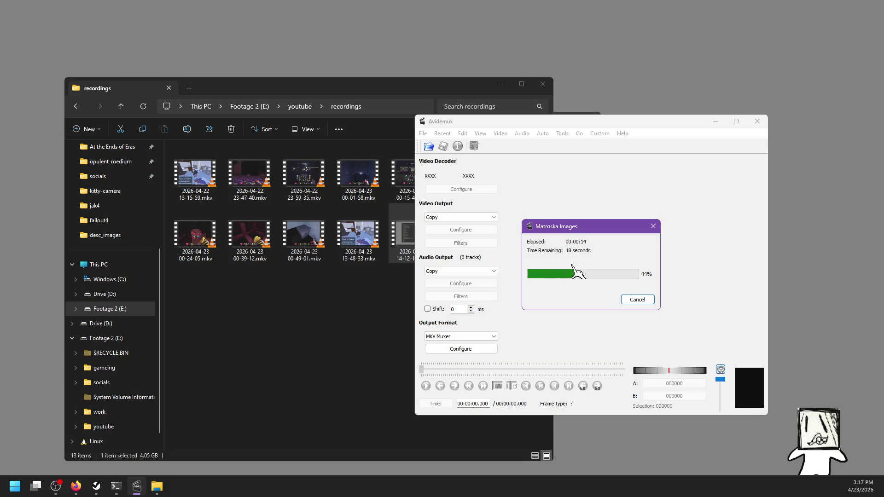
{"action": "mouse_move", "coordinate": [571, 226]}
{"action": "left_mouse_down"}
{"action": "mouse_move", "coordinate": [383, 254]}
{"action": "mouse_move", "coordinate": [349, 269]}
{"action": "mouse_move", "coordinate": [509, 253]}
{"action": "mouse_move", "coordinate": [588, 229]}
{"action": "mouse_move", "coordinate": [398, 262]}
{"action": "mouse_move", "coordinate": [546, 245]}
{"action": "left_mouse_up"}
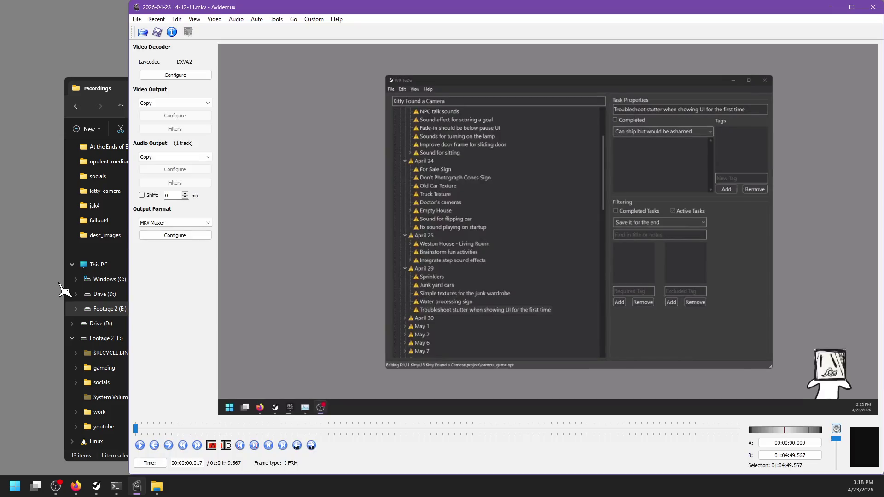
Step: Step through keyframes, set marker A at 00:47:35.400, and play back at lower volume
{"action": "left_click", "coordinate": [674, 429]}
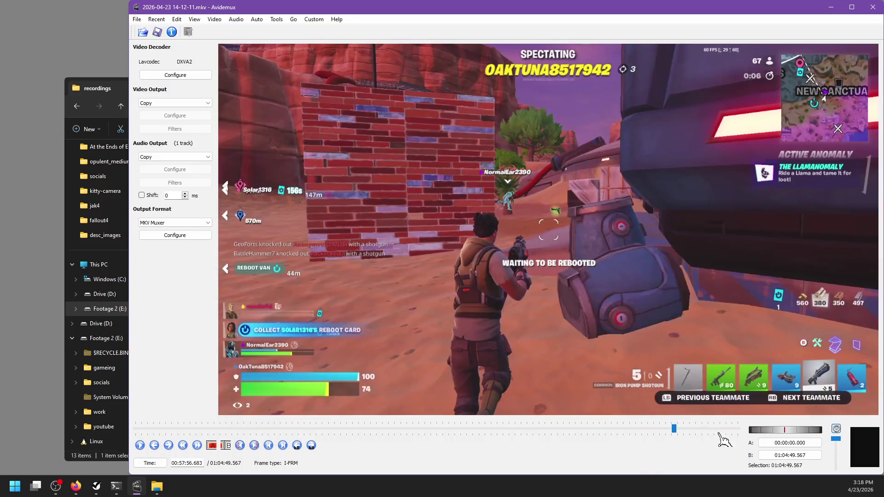
{"action": "key", "text": "Up"}
{"action": "key", "text": "Up"}
{"action": "key", "text": "Up"}
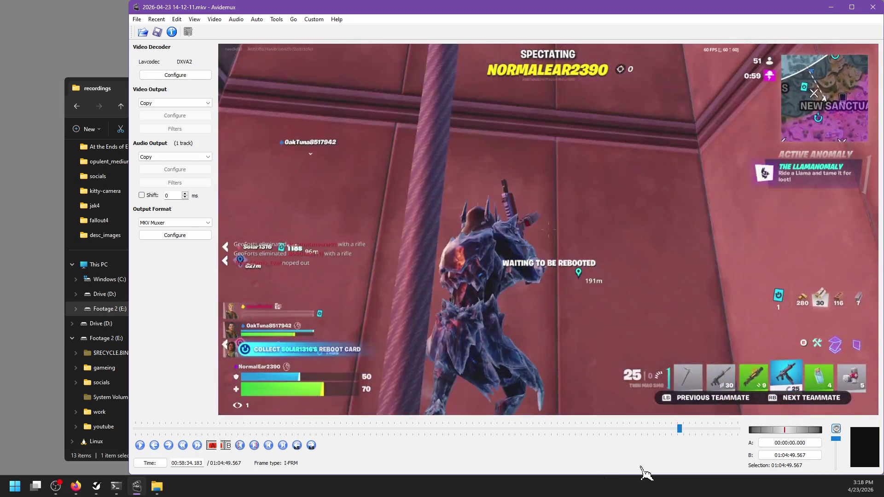
{"action": "key", "text": "Down"}
{"action": "key", "text": "Down"}
{"action": "key", "text": "Down"}
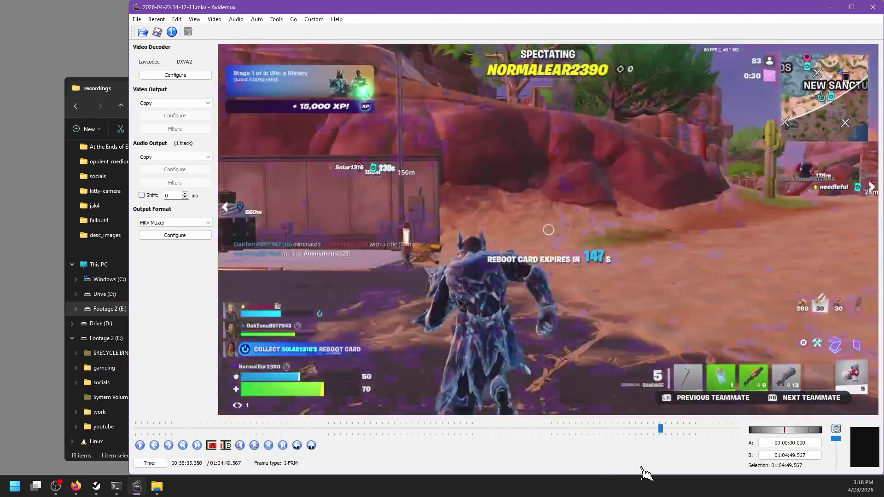
{"action": "key", "text": "Down"}
{"action": "key", "text": "Down"}
{"action": "key", "text": "Down"}
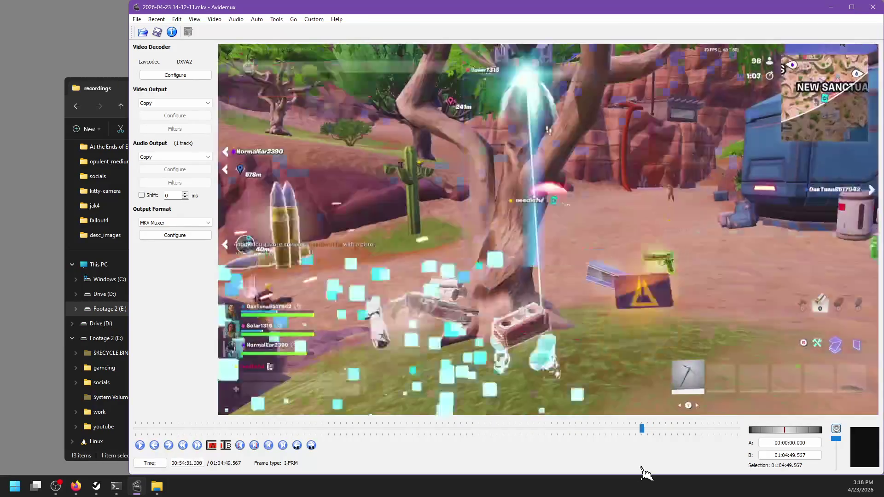
{"action": "key", "text": "Down"}
{"action": "key", "text": "Down"}
{"action": "key", "text": "Down"}
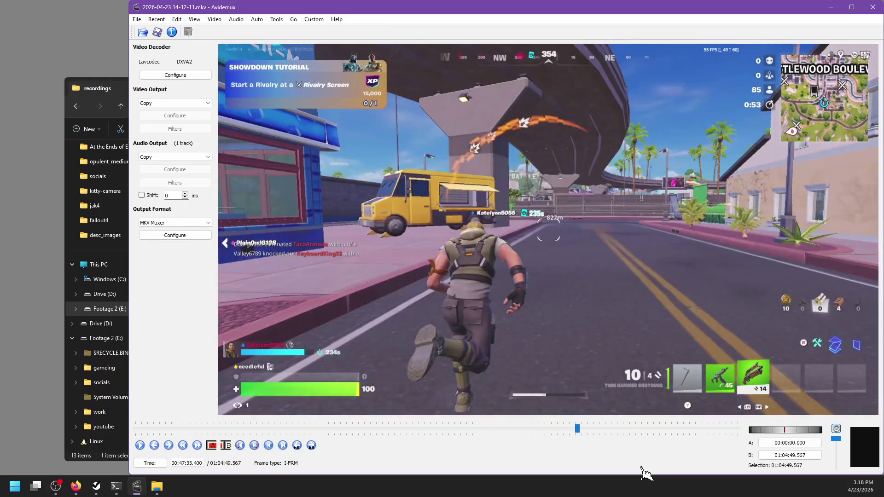
{"action": "left_click", "coordinate": [212, 445]}
{"action": "key", "text": "space"}
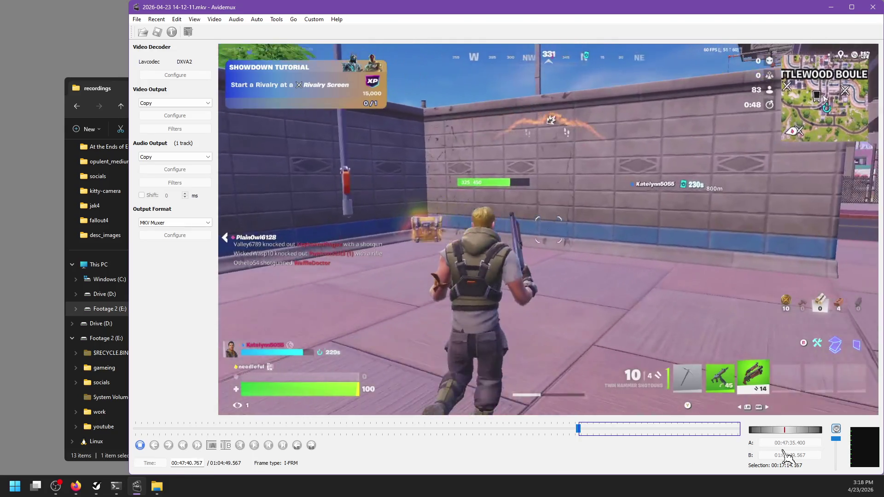
{"action": "left_click_drag", "start_coordinate": [836, 449], "coordinate": [844, 486]}
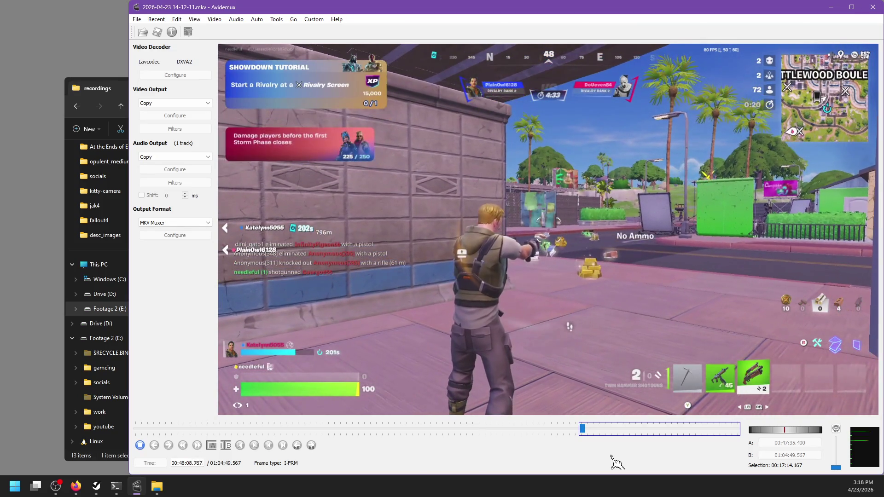
Step: Play to the clip's end and set marker B at 00:48:16.433
{"action": "key", "text": "space"}
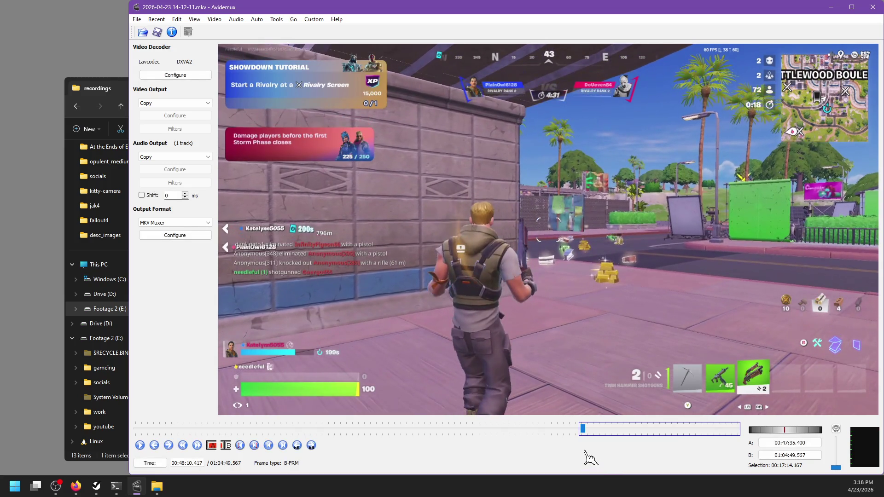
{"action": "key", "text": "space"}
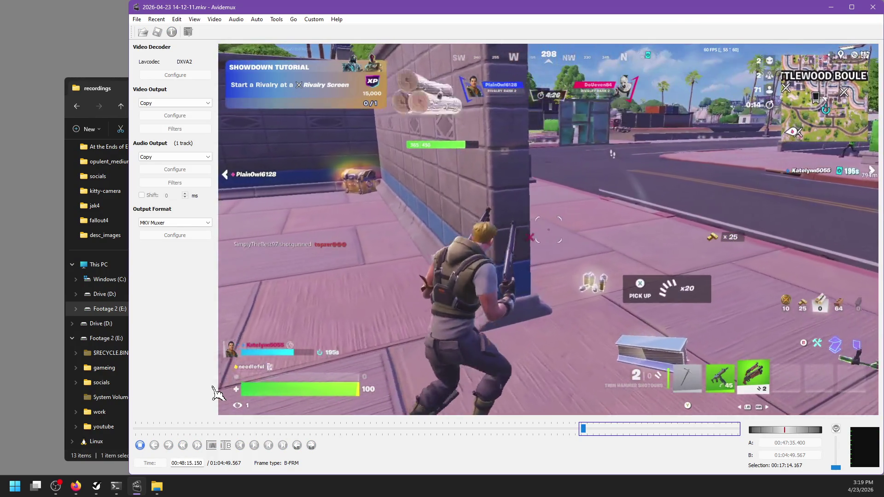
{"action": "key", "text": "space"}
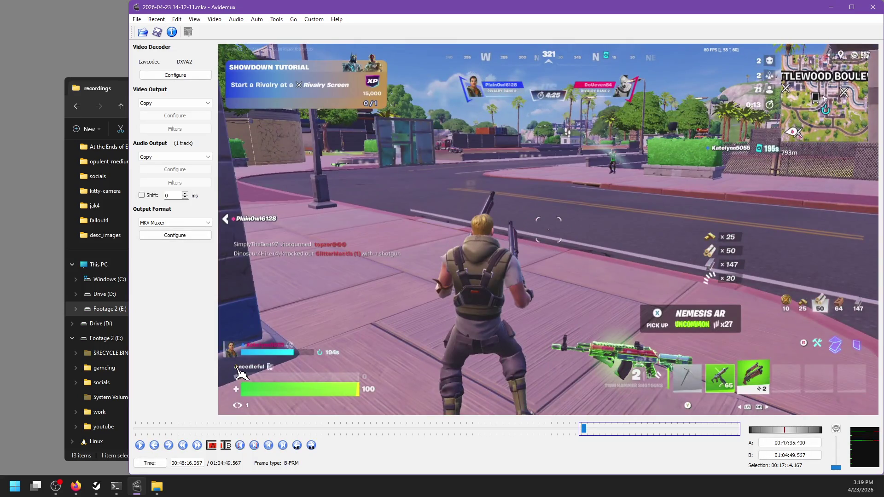
{"action": "key", "text": "space"}
{"action": "key", "text": "space"}
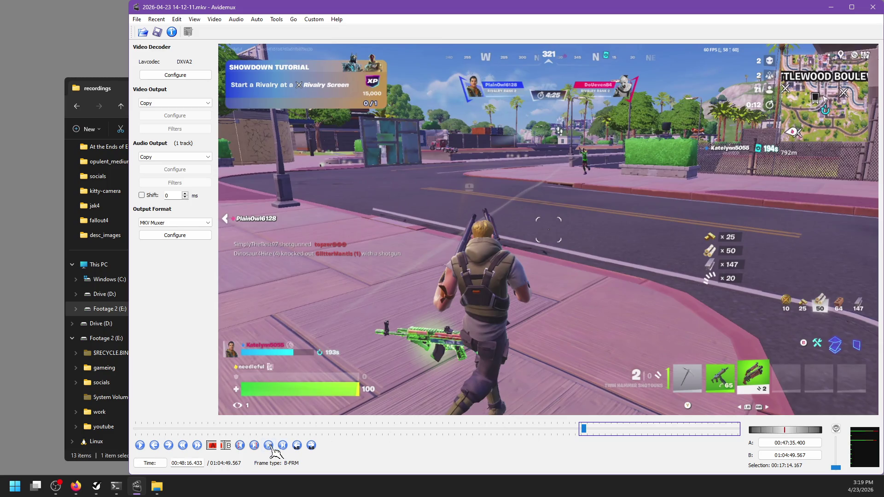
{"action": "left_click", "coordinate": [226, 446]}
Step: Review frames near the start and move marker A to 00:47:47.900
{"action": "key", "text": "Down"}
{"action": "key", "text": "Down"}
{"action": "key", "text": "Down"}
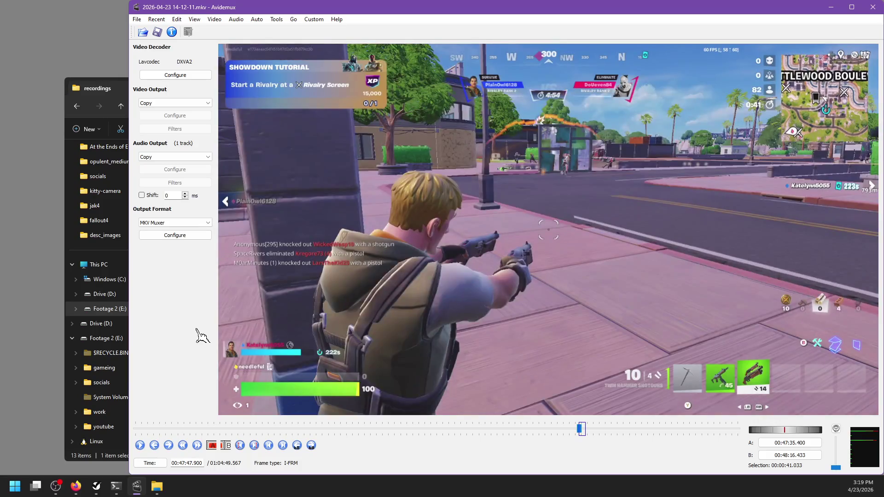
{"action": "key", "text": "Up"}
{"action": "key", "text": "Down"}
{"action": "left_click", "coordinate": [213, 445]}
{"action": "key", "text": "Up"}
{"action": "key", "text": "ctrl+s"}
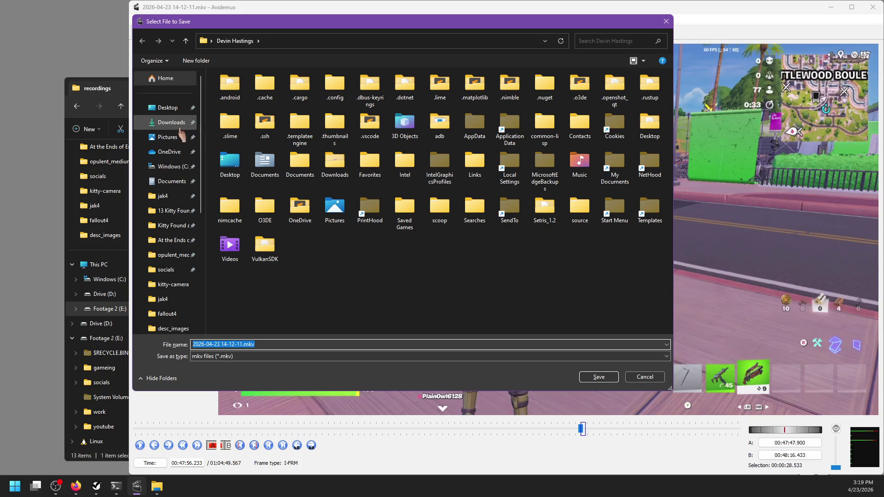
Step: Pick Footage 2 (E:) as the destination and save the clip as fortnite_clip1
{"action": "left_click", "coordinate": [175, 225]}
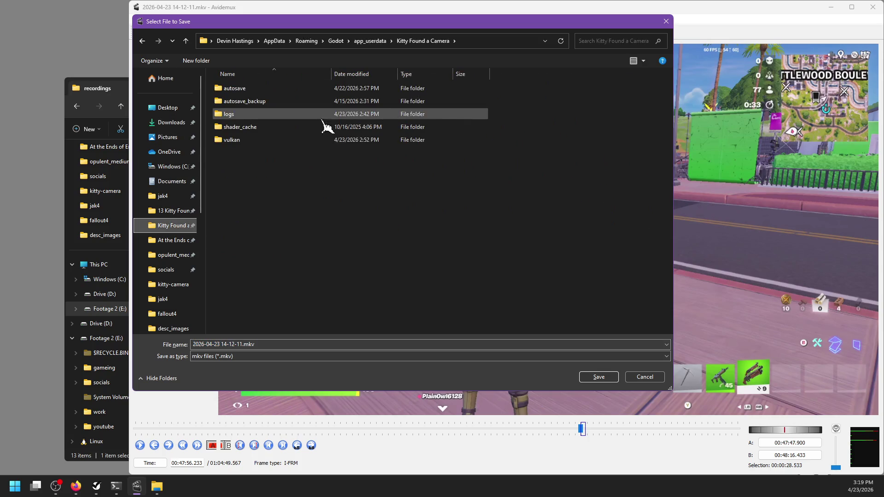
{"action": "scroll", "coordinate": [177, 231], "scroll_direction": "down", "scroll_amount": 4}
{"action": "left_click", "coordinate": [175, 252]}
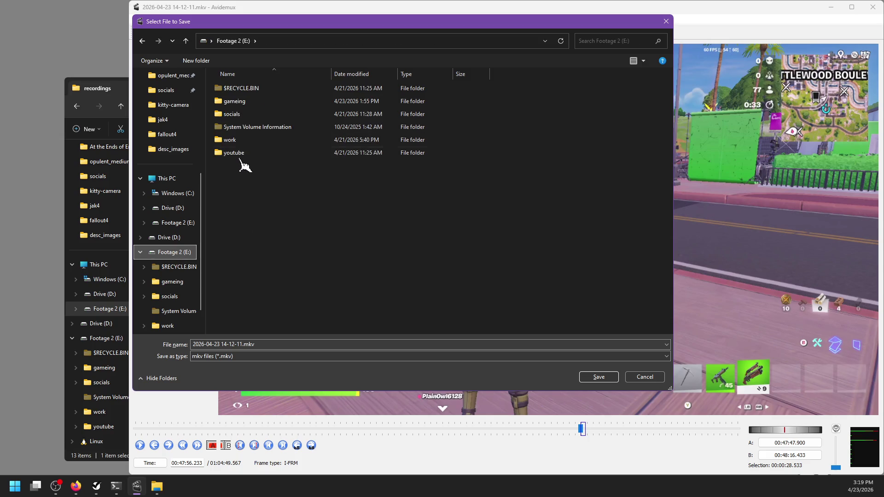
{"action": "left_click", "coordinate": [452, 345]}
{"action": "type", "text": "fortnite_clip1"}
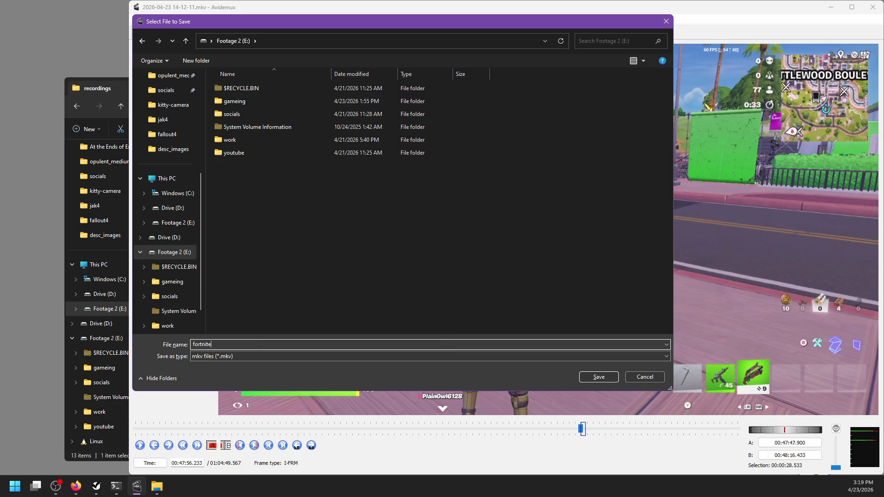
{"action": "key", "text": "Return"}
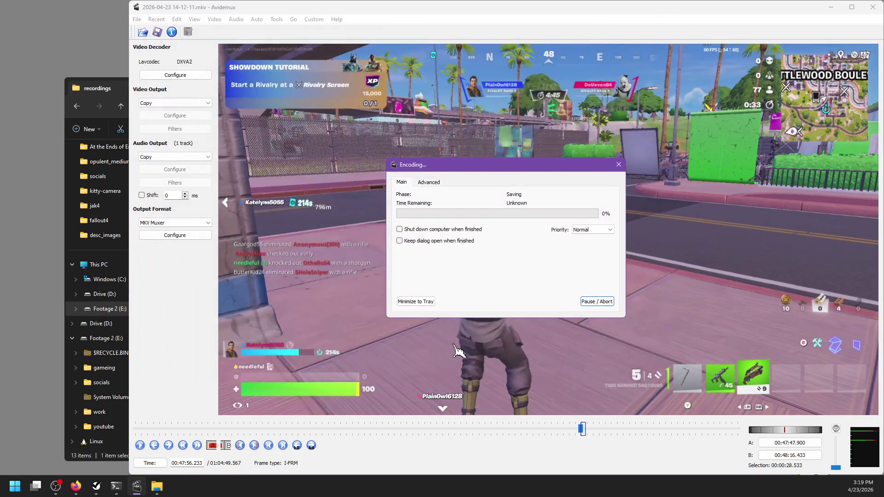
Step: Dismiss the save message and skip forward through keyframes to find the next clip
{"action": "key", "text": "Return"}
{"action": "key", "text": "Up"}
{"action": "key", "text": "Up"}
{"action": "key", "text": "Up"}
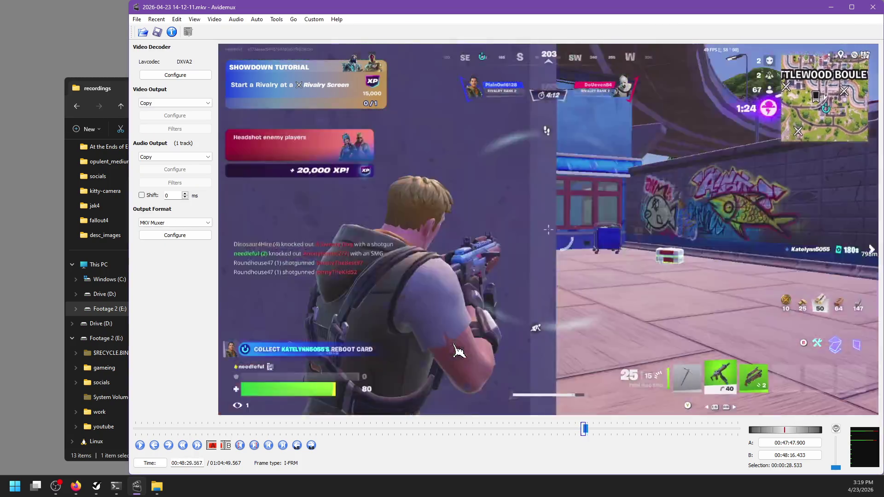
{"action": "key", "text": "Up"}
{"action": "key", "text": "Up"}
{"action": "key", "text": "Up"}
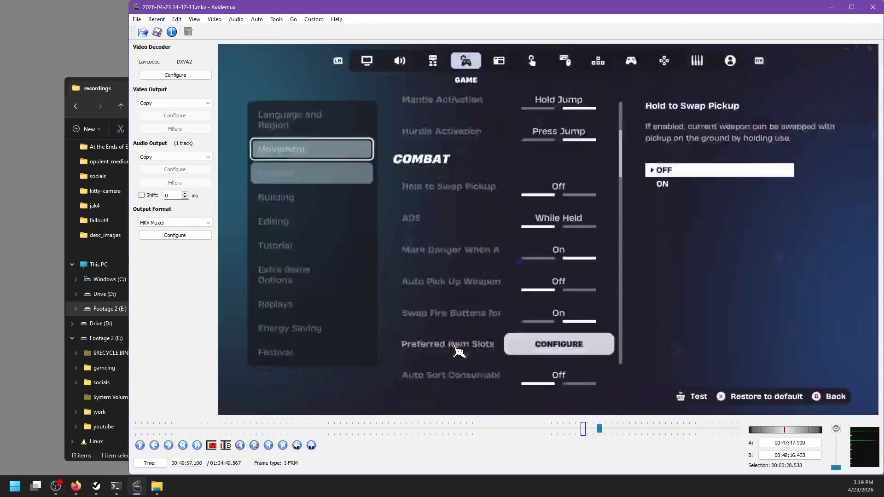
{"action": "key", "text": "Up"}
{"action": "key", "text": "Up"}
{"action": "key", "text": "Up"}
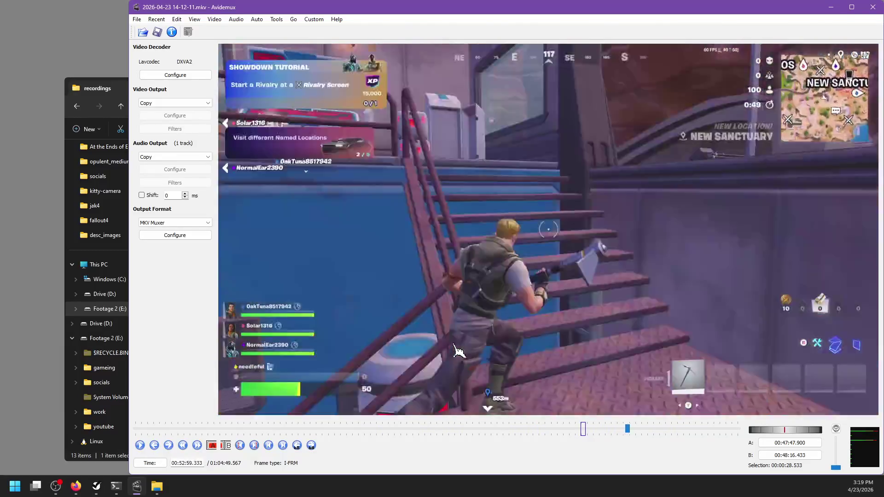
{"action": "key", "text": "Up"}
{"action": "key", "text": "Up"}
{"action": "key", "text": "Up"}
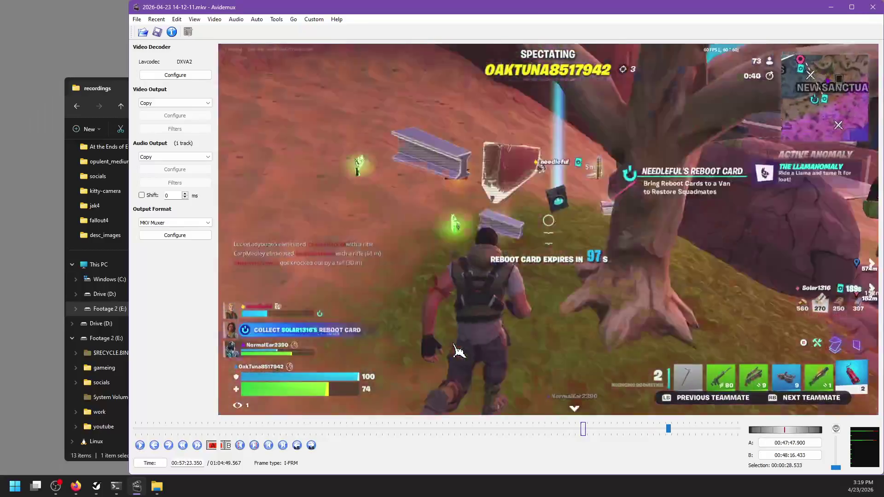
{"action": "key", "text": "Up"}
{"action": "key", "text": "Up"}
{"action": "key", "text": "Up"}
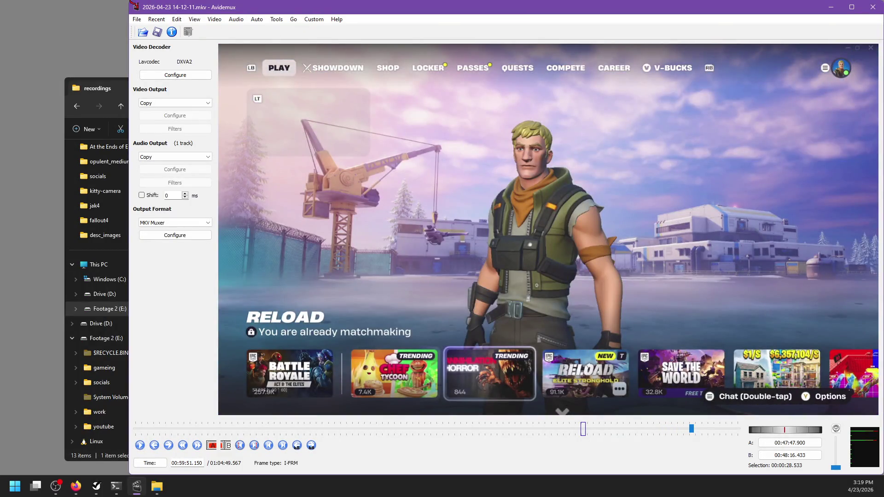
Step: Resize and reposition the editor window, then preview and mark the clip start at 01:02:13.967
{"action": "left_click_drag", "start_coordinate": [129, 1], "coordinate": [182, 67]}
{"action": "left_click_drag", "start_coordinate": [307, 76], "coordinate": [216, 39]}
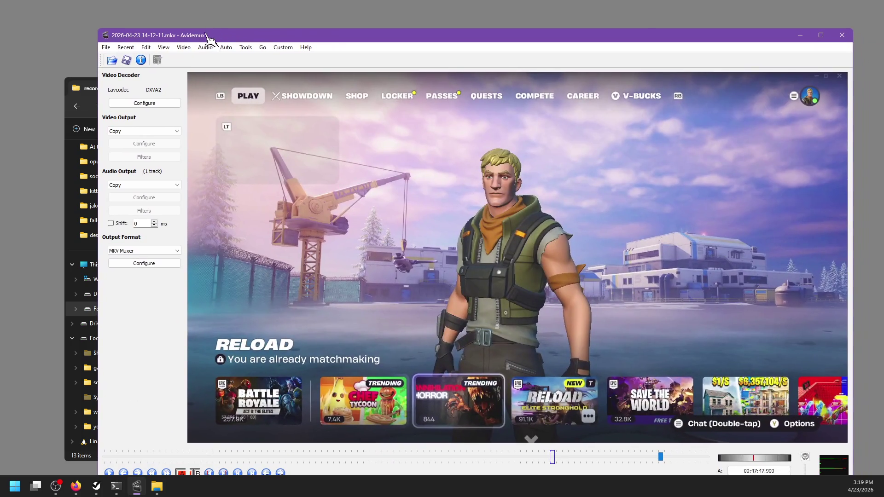
{"action": "mouse_move", "coordinate": [98, 28]}
{"action": "left_mouse_down"}
{"action": "mouse_move", "coordinate": [201, 123]}
{"action": "mouse_move", "coordinate": [263, 139]}
{"action": "mouse_move", "coordinate": [283, 174]}
{"action": "mouse_move", "coordinate": [264, 176]}
{"action": "left_mouse_up"}
{"action": "left_click_drag", "start_coordinate": [407, 192], "coordinate": [295, 94]}
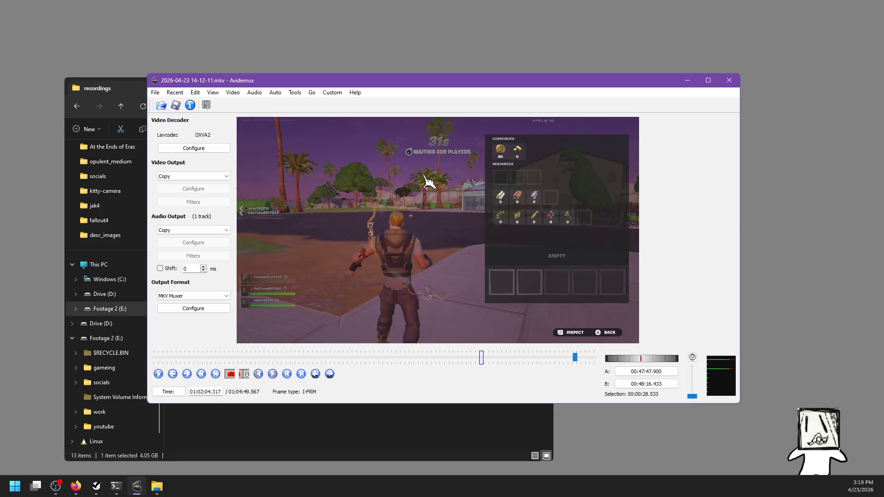
{"action": "key", "text": "space"}
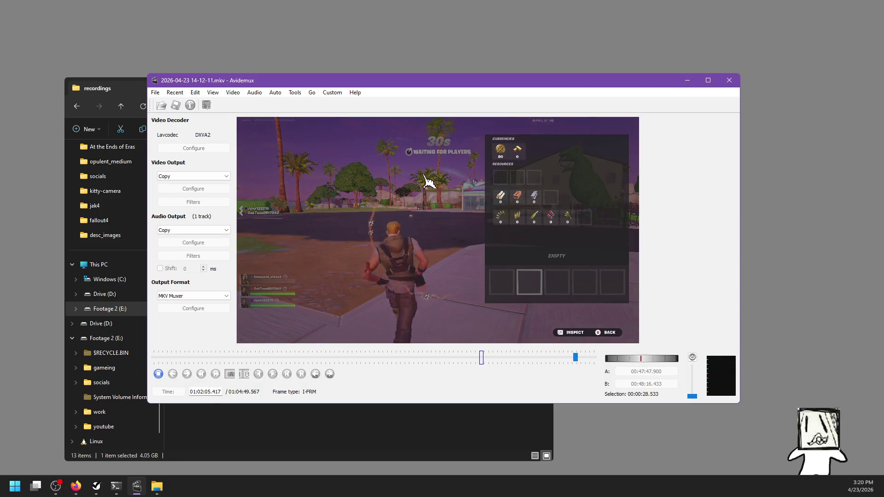
{"action": "key", "text": "space"}
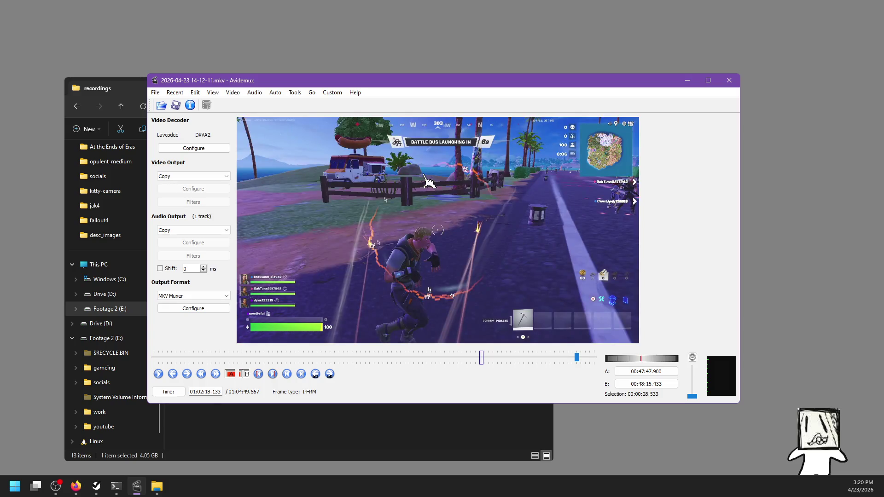
{"action": "left_click", "coordinate": [244, 374]}
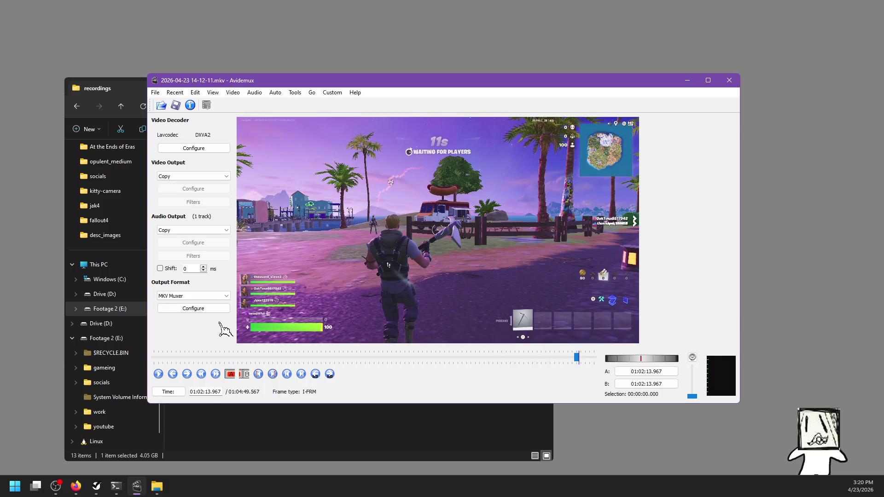
Step: Set the end marker at the same frame, then play forward and stop at 01:02:25.433
{"action": "left_click", "coordinate": [230, 374]}
{"action": "key", "text": "space"}
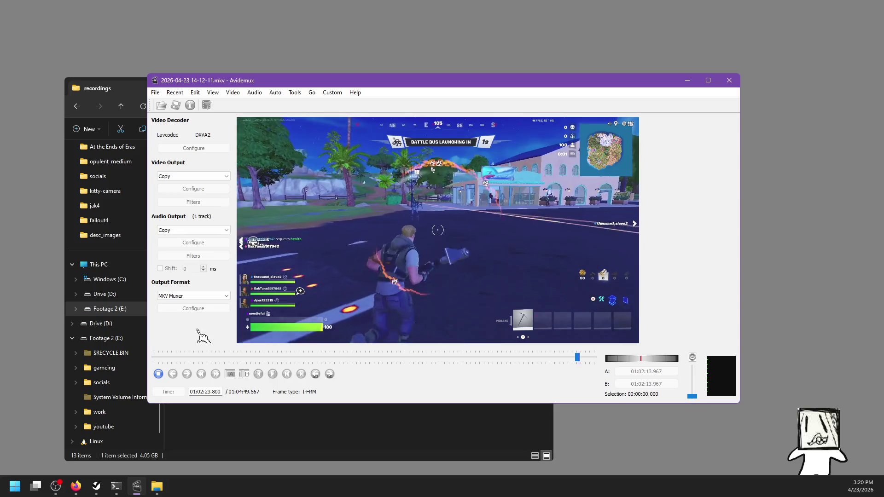
{"action": "key", "text": "space"}
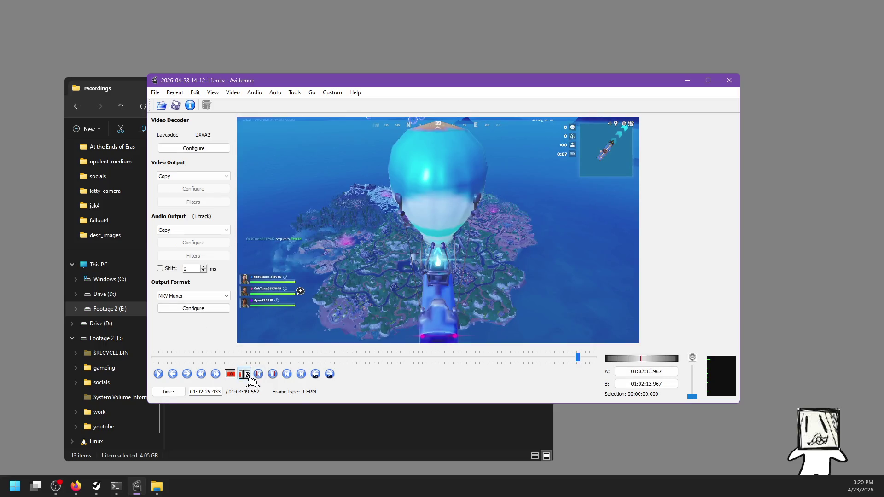
Step: Save the 01:02:13.967–01:02:25.433 selection as fortnite_clip2 on Footage 2 (E:)
{"action": "key", "text": "ctrl+s"}
{"action": "type", "text": "for"}
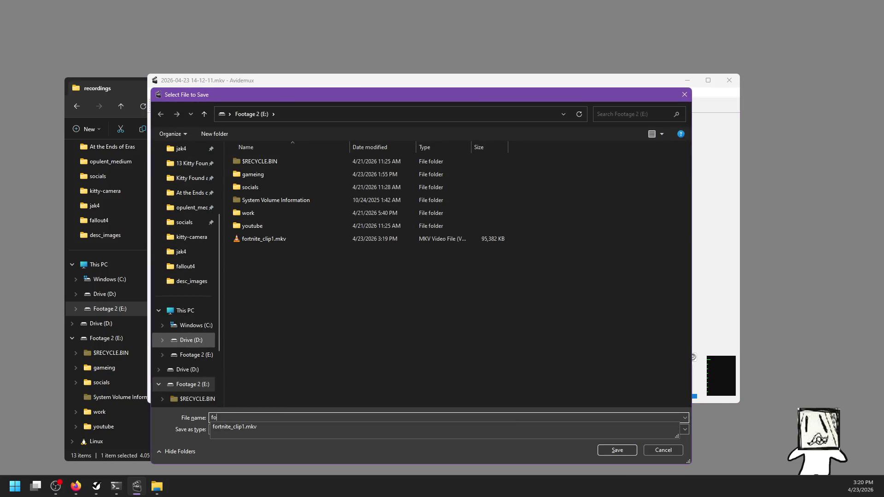
{"action": "type", "text": "tnig"}
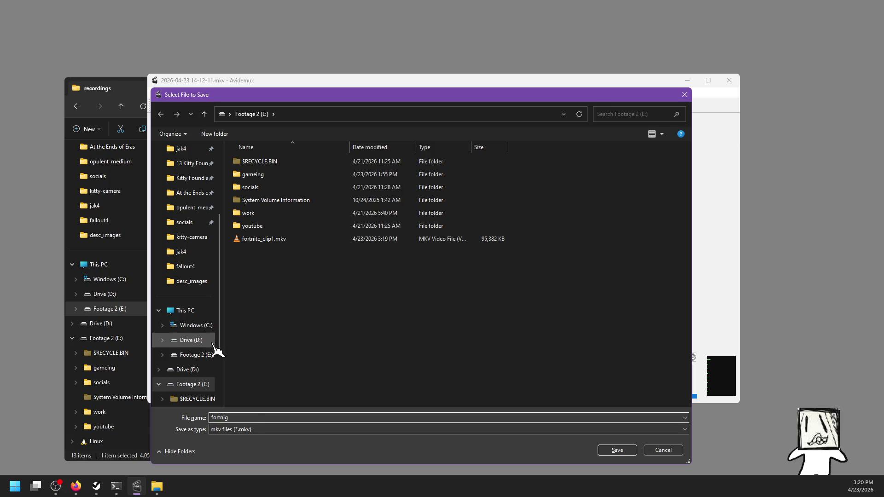
{"action": "key", "text": "BackSpace"}
{"action": "type", "text": "tip2"}
{"action": "key", "text": "Return"}
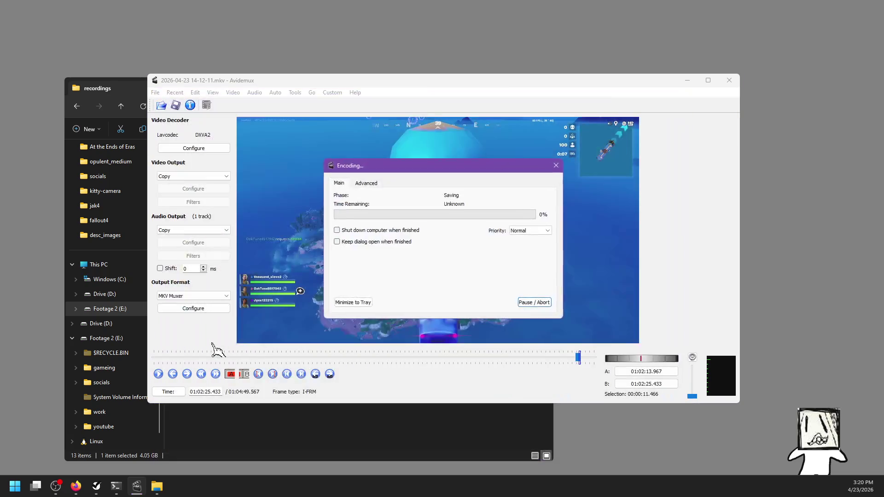
{"action": "key", "text": "Return"}
{"action": "key", "text": "Up"}
{"action": "key", "text": "Up"}
{"action": "key", "text": "Up"}
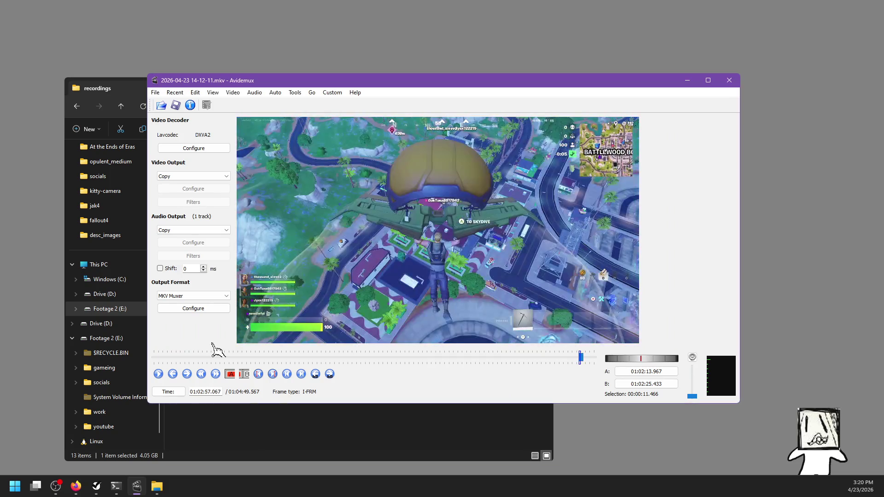
Step: Skip to the recording's last keyframe, dismiss the error, and step back to 01:03:42.900
{"action": "key", "text": "Up"}
{"action": "key", "text": "Up"}
{"action": "key", "text": "Up"}
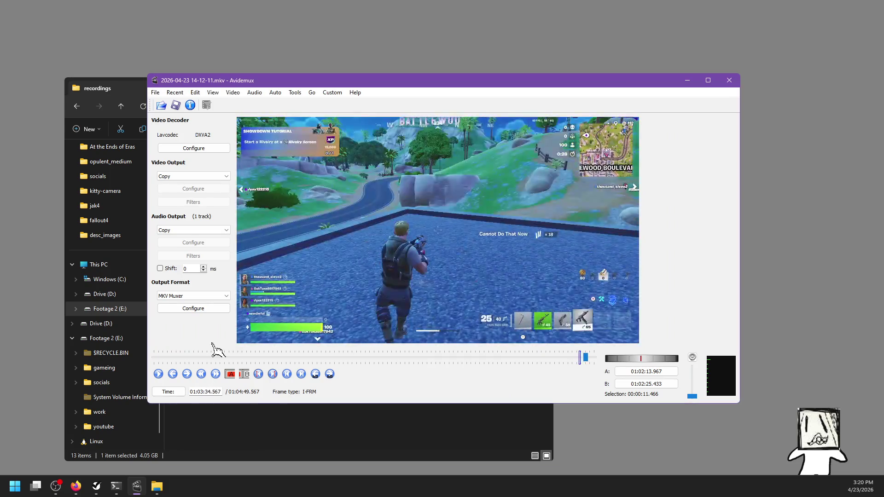
{"action": "key", "text": "Up"}
{"action": "key", "text": "Up"}
{"action": "key", "text": "Up"}
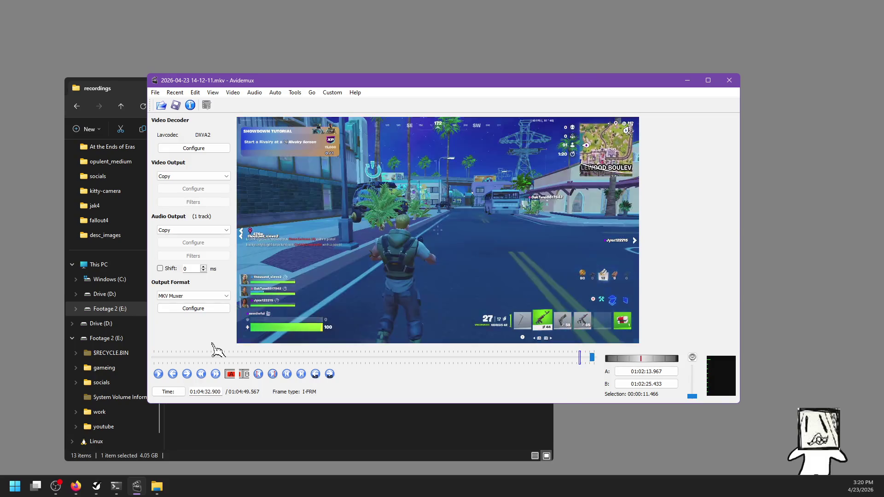
{"action": "key", "text": "Return"}
{"action": "key", "text": "Down"}
{"action": "key", "text": "Down"}
{"action": "key", "text": "Down"}
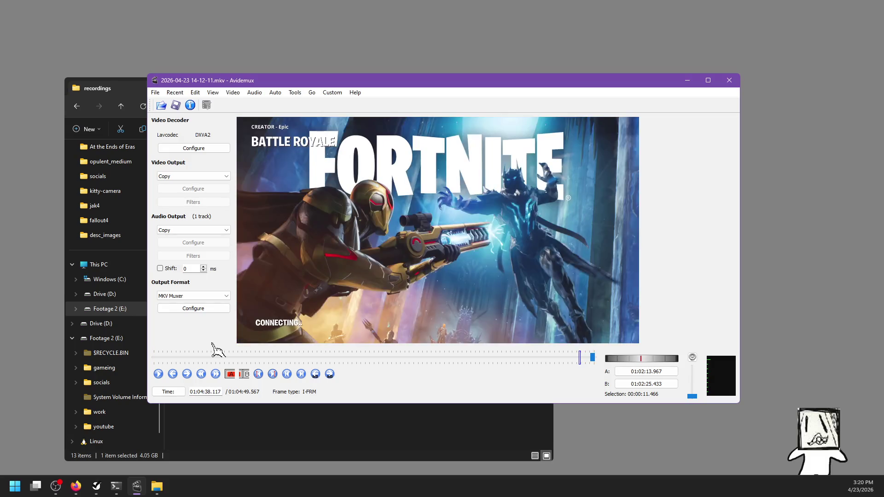
{"action": "key", "text": "Down"}
{"action": "key", "text": "Down"}
{"action": "key", "text": "Down"}
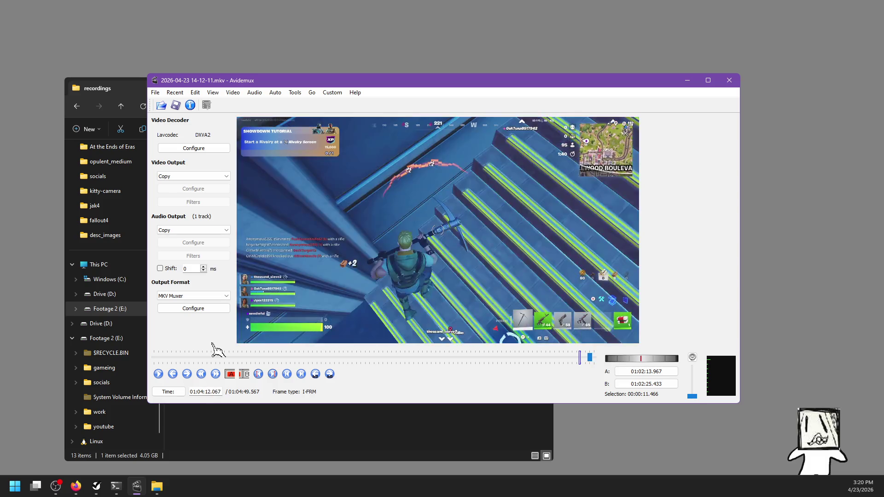
{"action": "key", "text": "Down"}
{"action": "key", "text": "Down"}
{"action": "key", "text": "Down"}
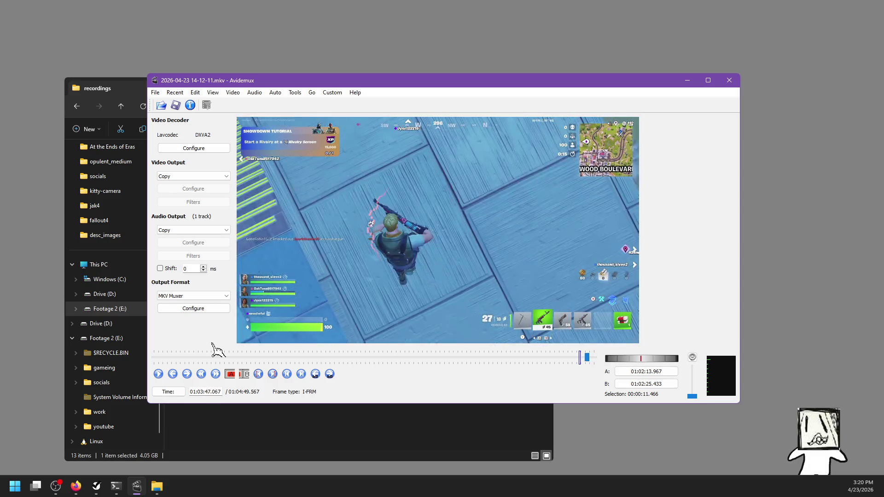
Step: Mark 01:03:42.900 as the next clip's start and play on to around 01:04:07
{"action": "key", "text": "space"}
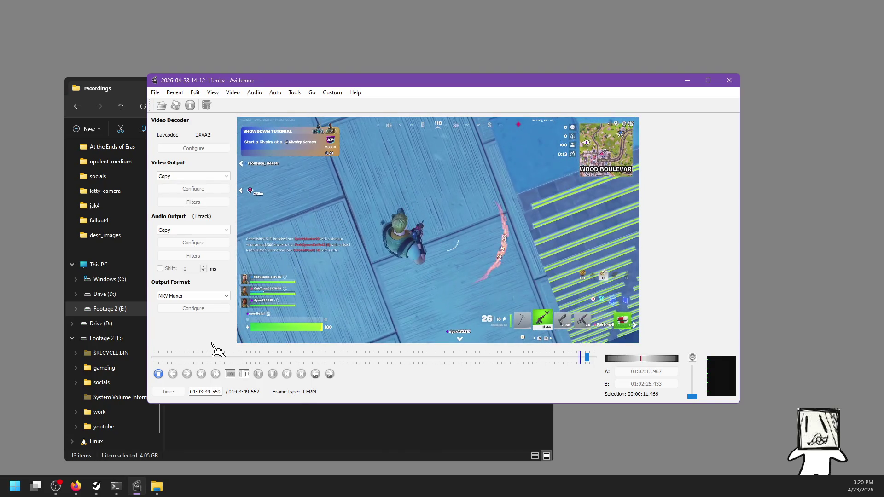
{"action": "key", "text": "space"}
{"action": "left_click", "coordinate": [231, 375]}
{"action": "key", "text": "space"}
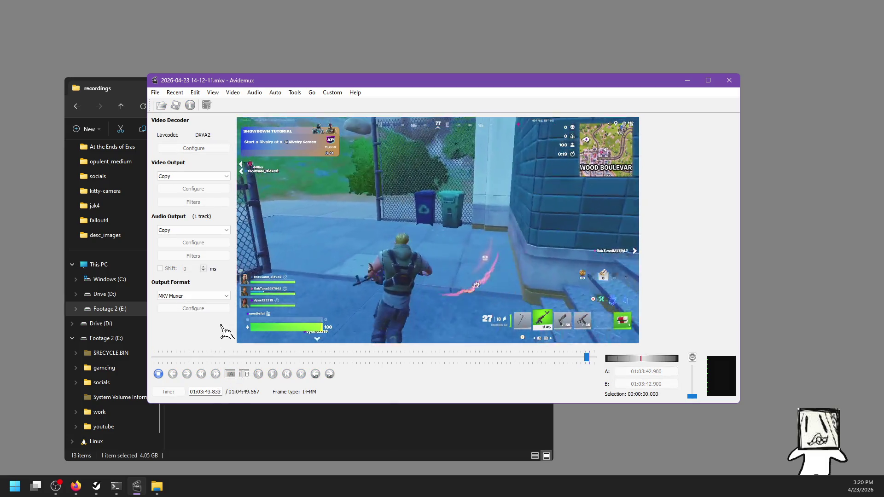
{"action": "key", "text": "space"}
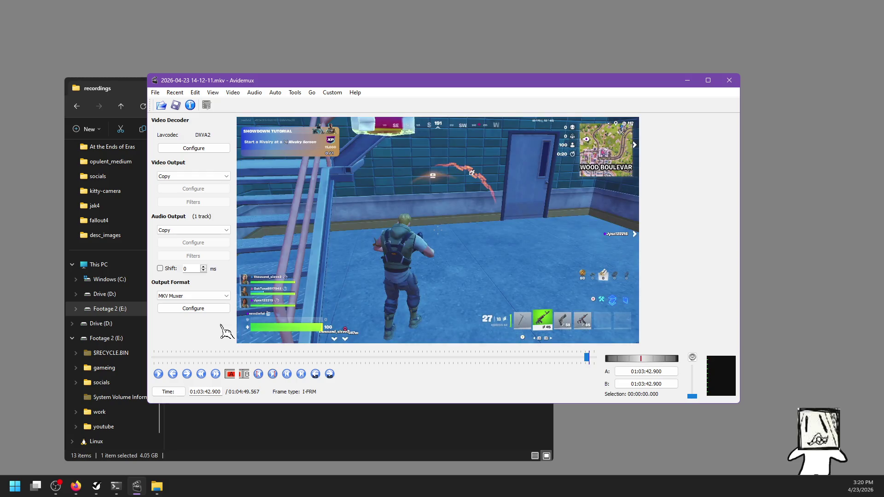
{"action": "key", "text": "space"}
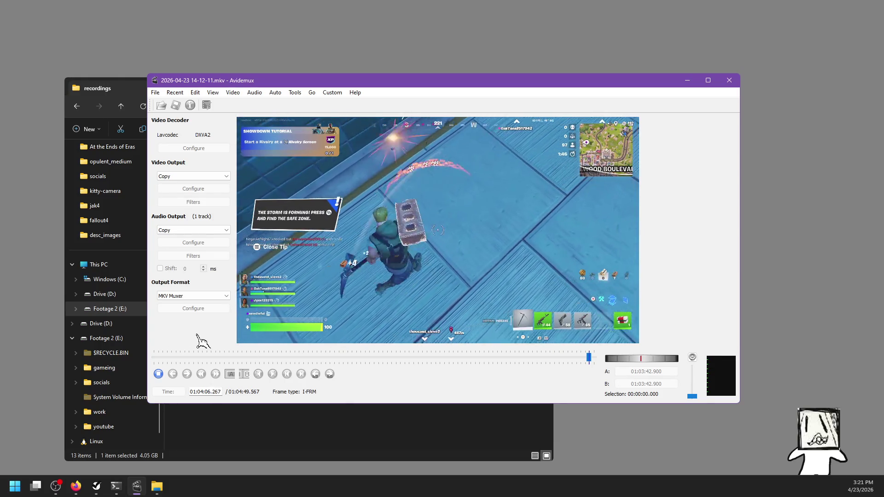
{"action": "key", "text": "space"}
Step: End the clip at 01:04:28.733 and save it as fortnite_clip3.mkv
{"action": "key", "text": "Up"}
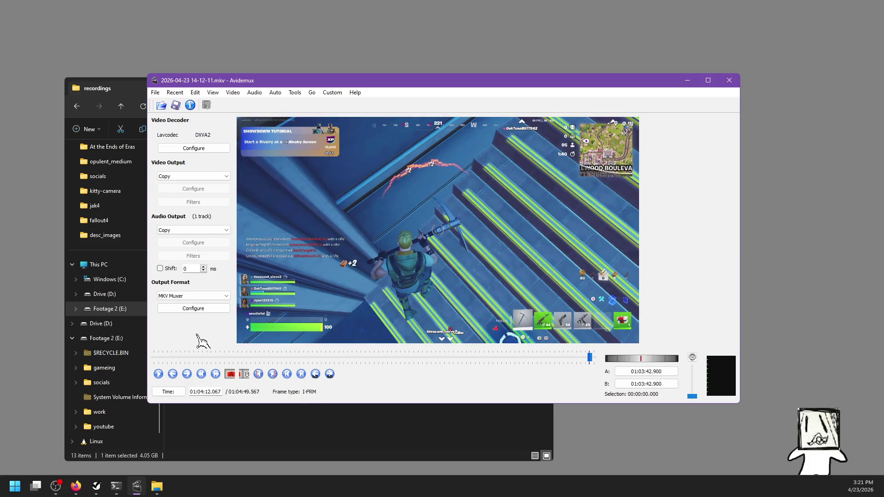
{"action": "key", "text": "Up"}
{"action": "key", "text": "Up"}
{"action": "key", "text": "Up"}
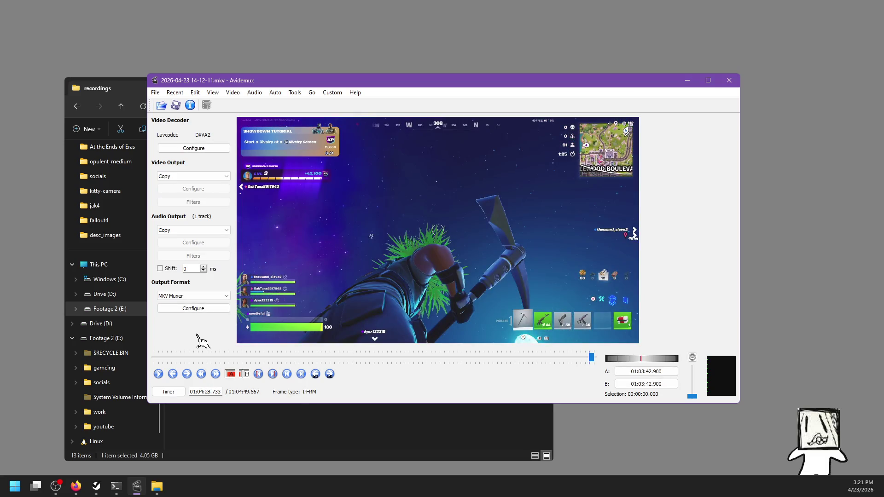
{"action": "left_click", "coordinate": [244, 374]}
{"action": "key", "text": "ctrl+s"}
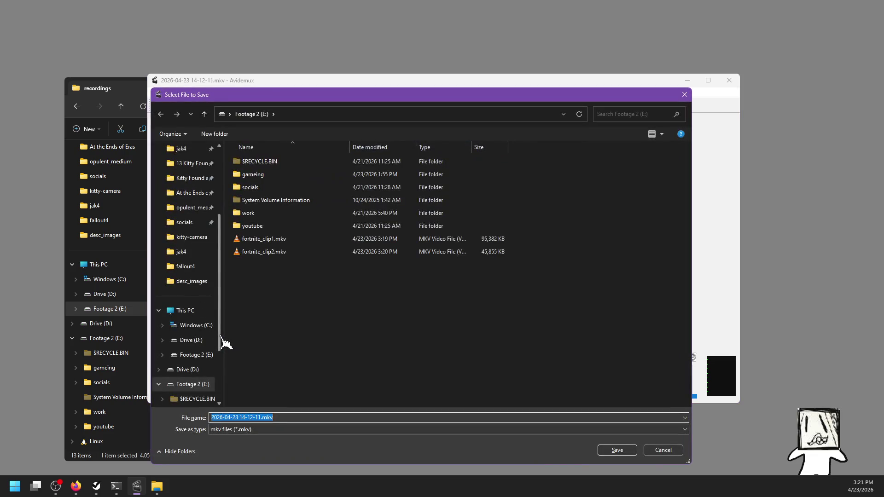
{"action": "type", "text": "fortn"}
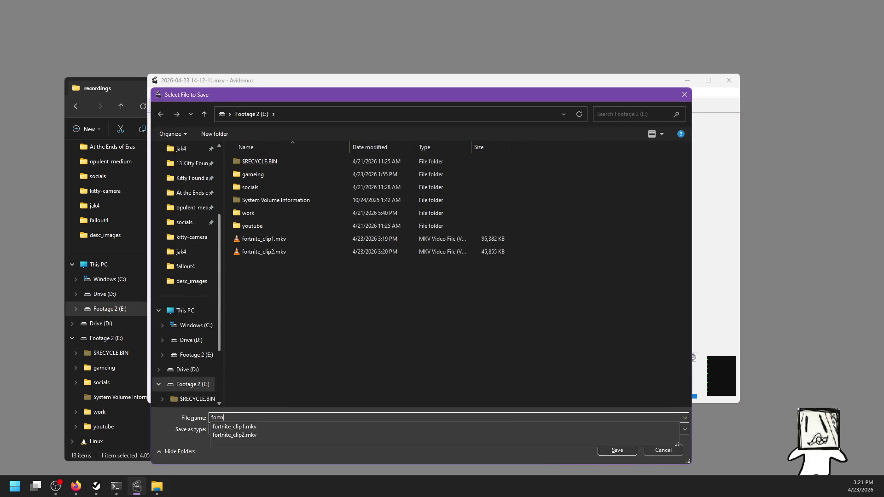
{"action": "type", "text": "p3"}
{"action": "key", "text": "Return"}
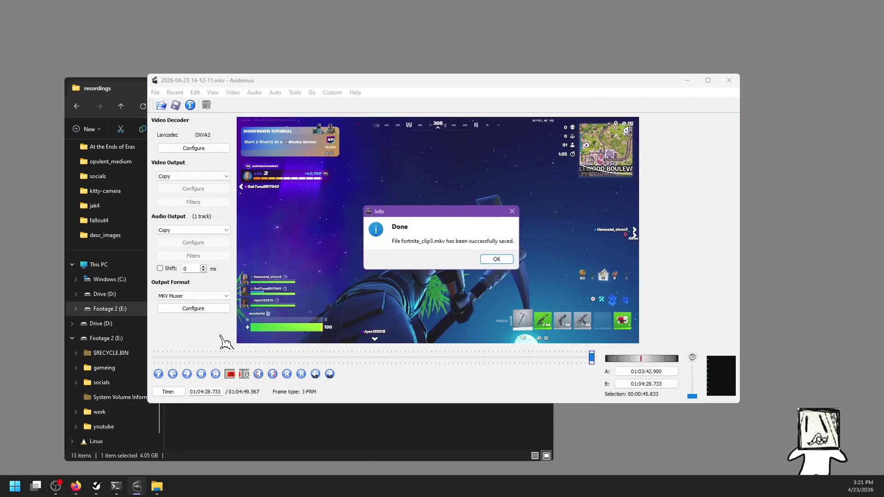
{"action": "key", "text": "Return"}
{"action": "key", "text": "Down"}
{"action": "key", "text": "Down"}
{"action": "key", "text": "Down"}
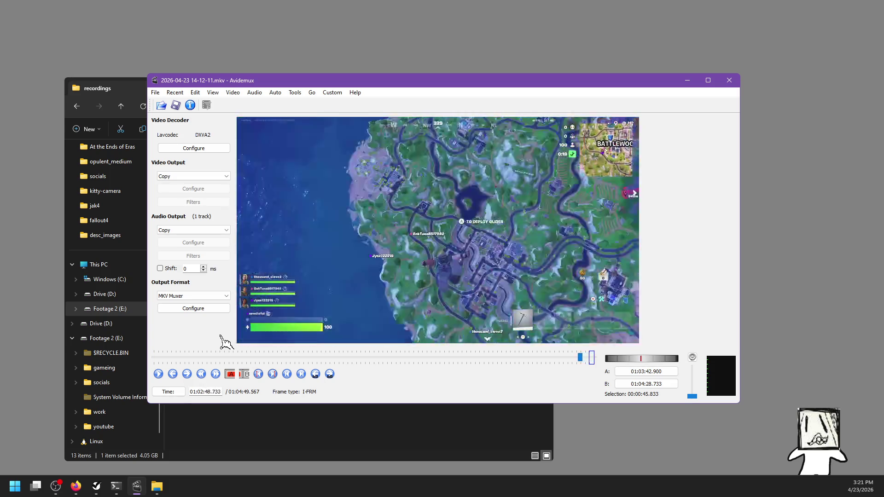
Step: Seek back through the footage to around 00:56:41 and play to review it
{"action": "key", "text": "Down"}
{"action": "key", "text": "Down"}
{"action": "key", "text": "Down"}
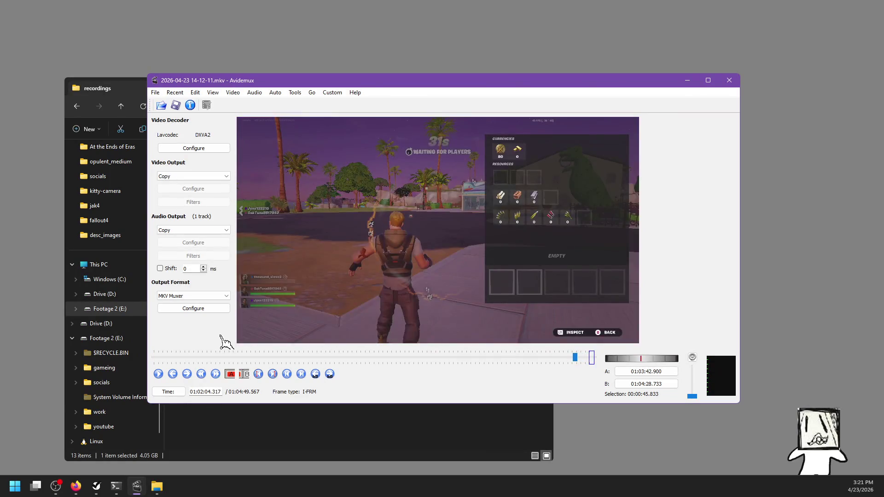
{"action": "key", "text": "Down"}
{"action": "key", "text": "Down"}
{"action": "key", "text": "Down"}
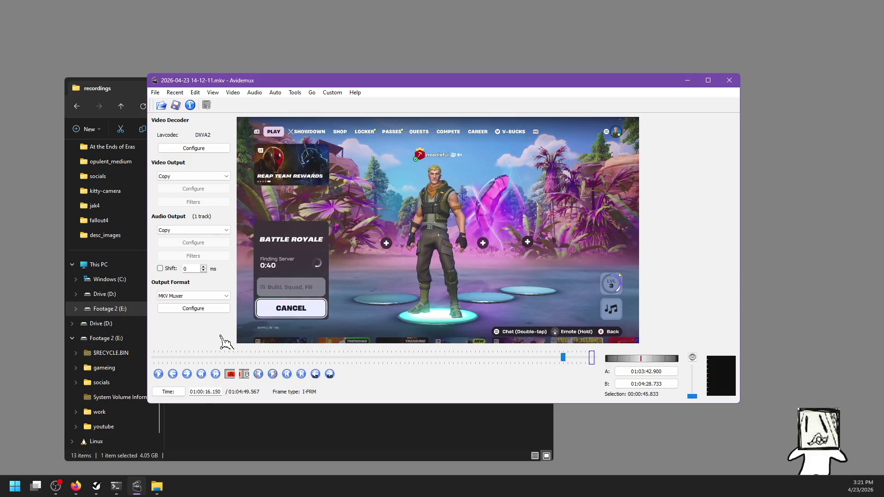
{"action": "key", "text": "Down"}
{"action": "key", "text": "Down"}
{"action": "key", "text": "Down"}
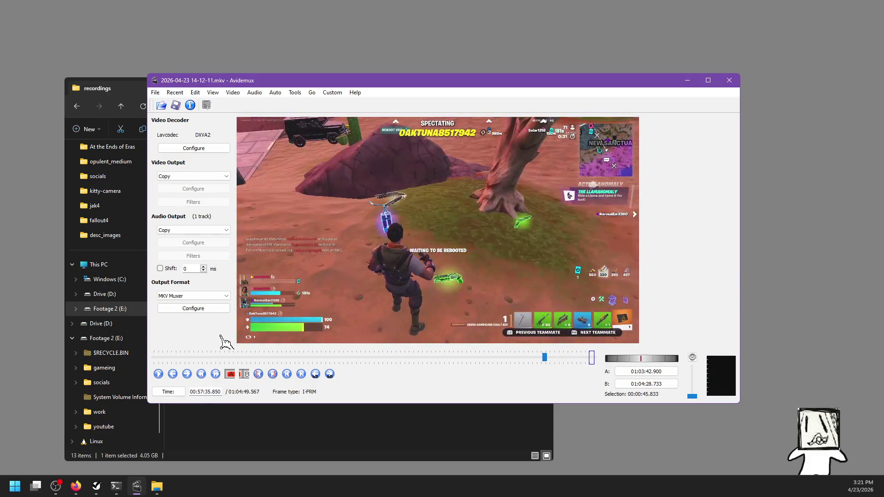
{"action": "key", "text": "Down"}
{"action": "key", "text": "Down"}
{"action": "key", "text": "Down"}
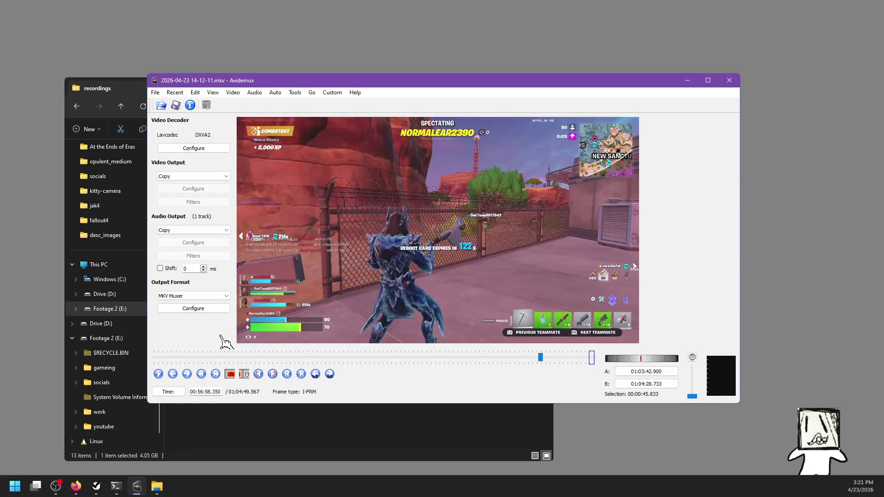
{"action": "key", "text": "Down"}
{"action": "key", "text": "space"}
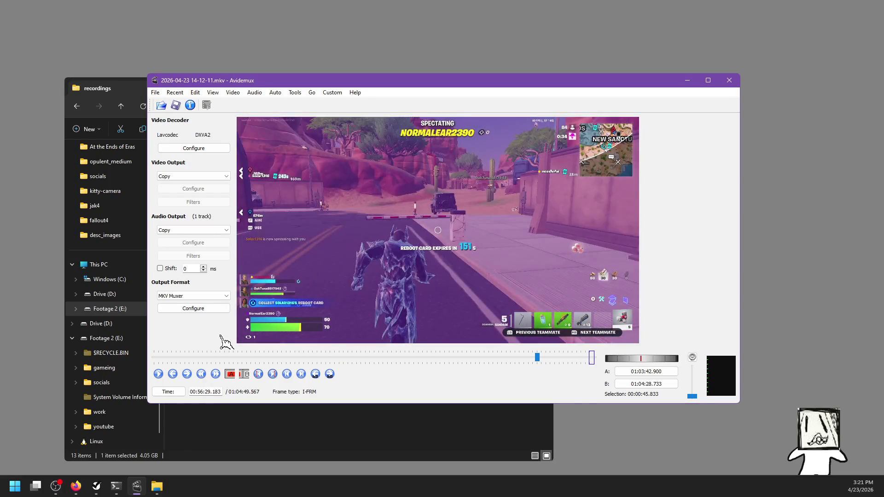
{"action": "key", "text": "Down"}
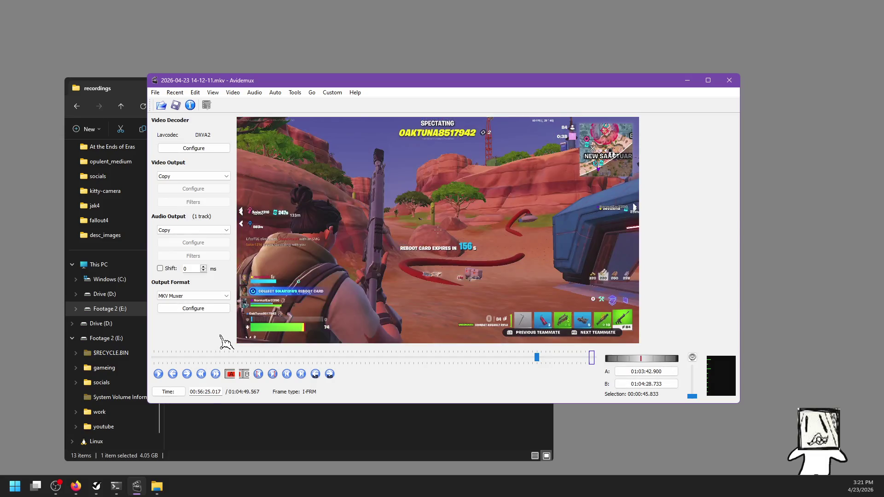
Step: Mark the new clip start at 00:56:29.183 and step forward to 00:57:06.683
{"action": "key", "text": "Up"}
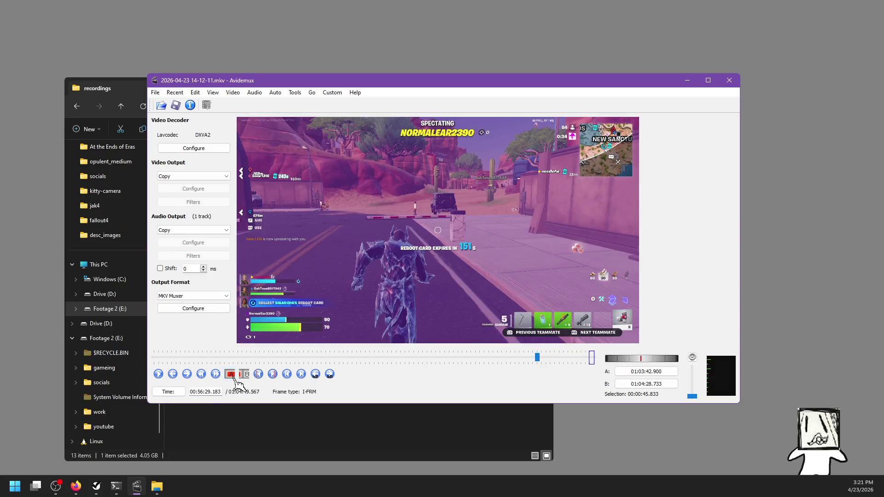
{"action": "left_click", "coordinate": [230, 374]}
{"action": "key", "text": "Up"}
{"action": "key", "text": "Up"}
{"action": "key", "text": "Up"}
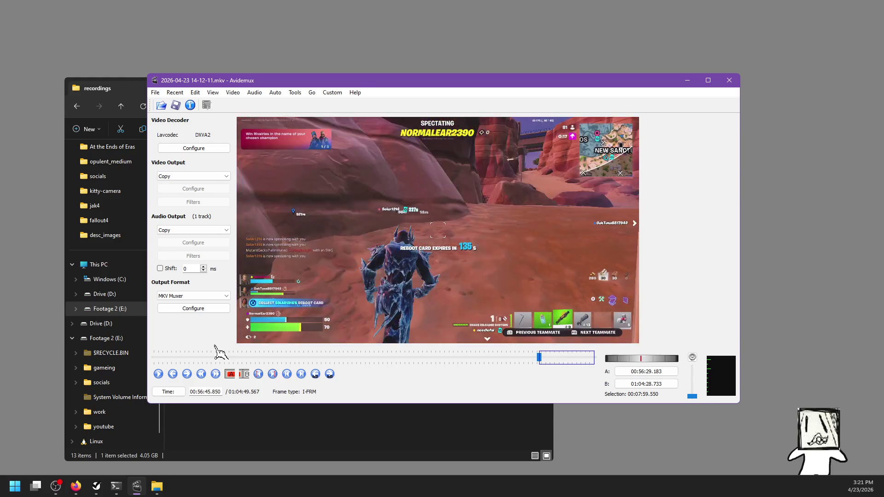
{"action": "key", "text": "Up"}
{"action": "key", "text": "Up"}
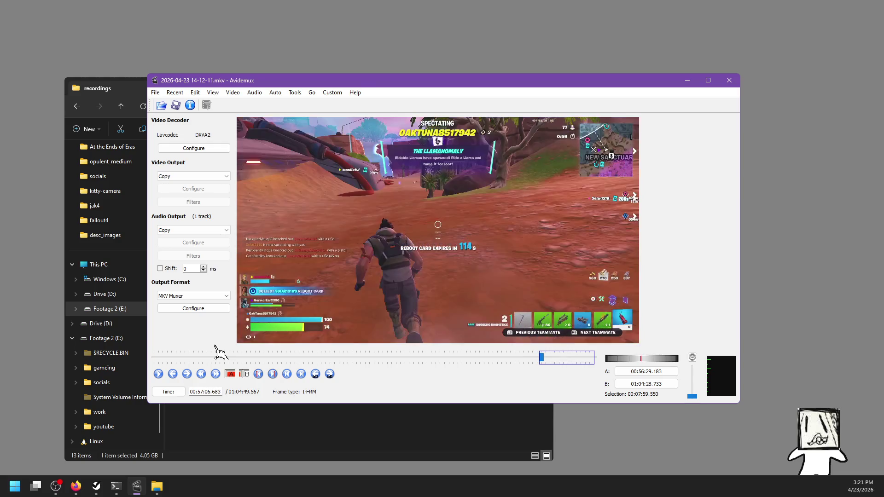
Step: Mark 00:57:06.683 as the end and save the 37.5-second clip as fortnite_clip4.mkv
{"action": "left_click", "coordinate": [244, 376]}
{"action": "key", "text": "ctrl+s"}
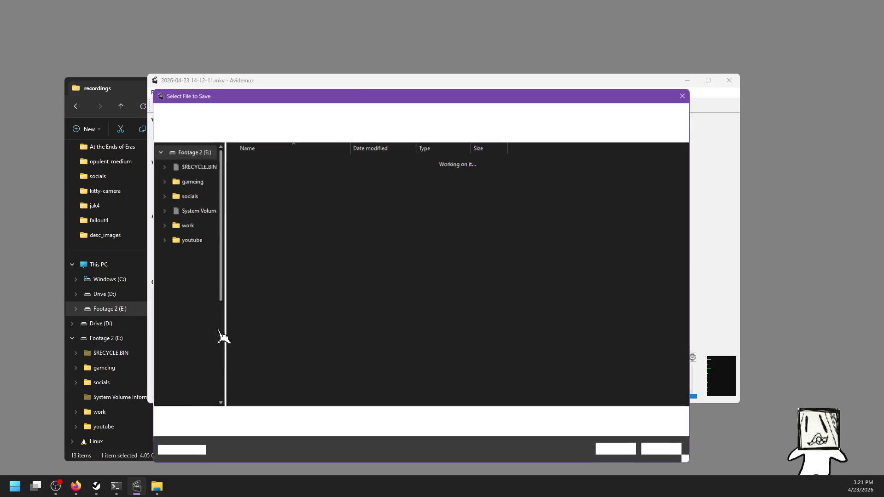
{"action": "type", "text": "fortni"}
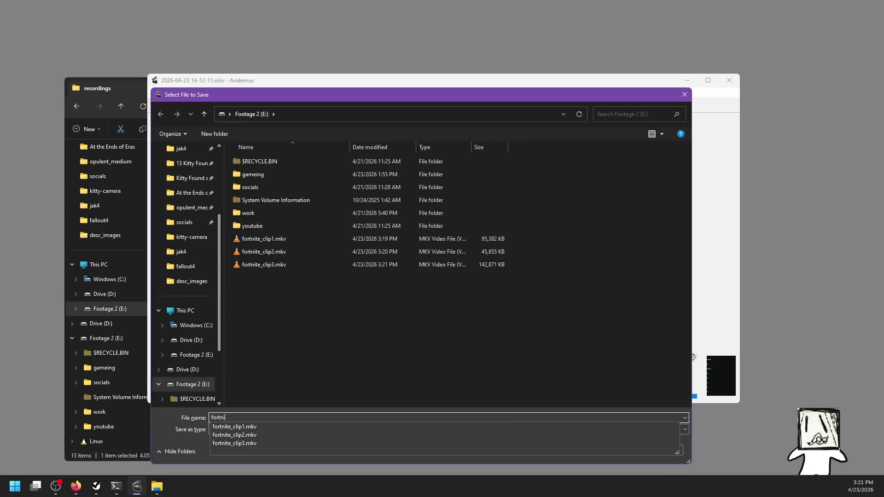
{"action": "type", "text": "43"}
{"action": "key", "text": "Return"}
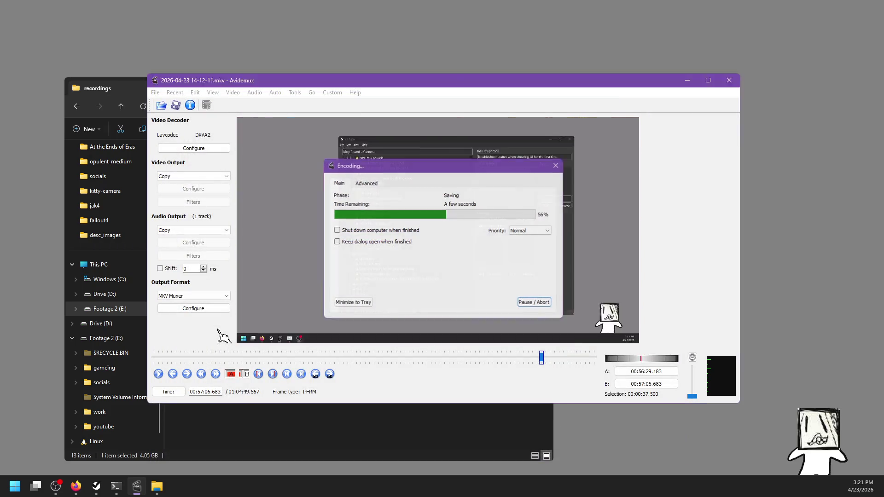
{"action": "key", "text": "Return"}
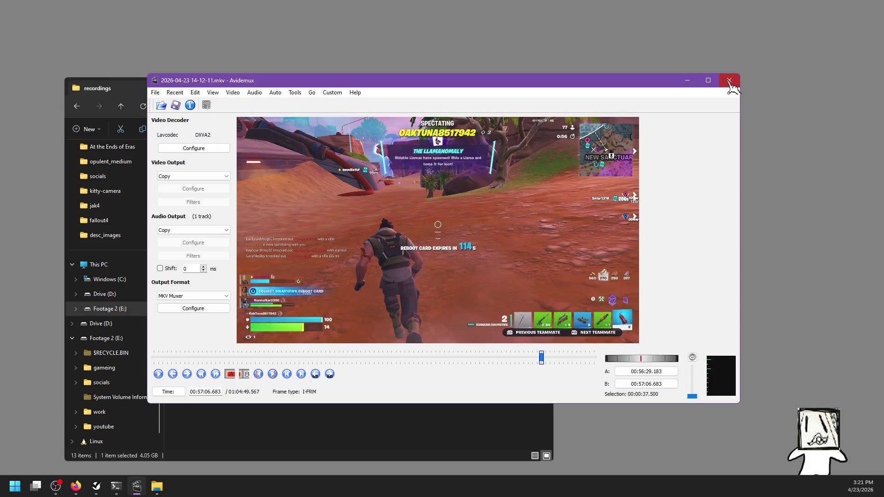
Step: Close Avidemux, view the four clips on Footage 2 (E:), and bring up the FFmpeg wiki window
{"action": "left_click", "coordinate": [729, 81]}
{"action": "left_click", "coordinate": [257, 107]}
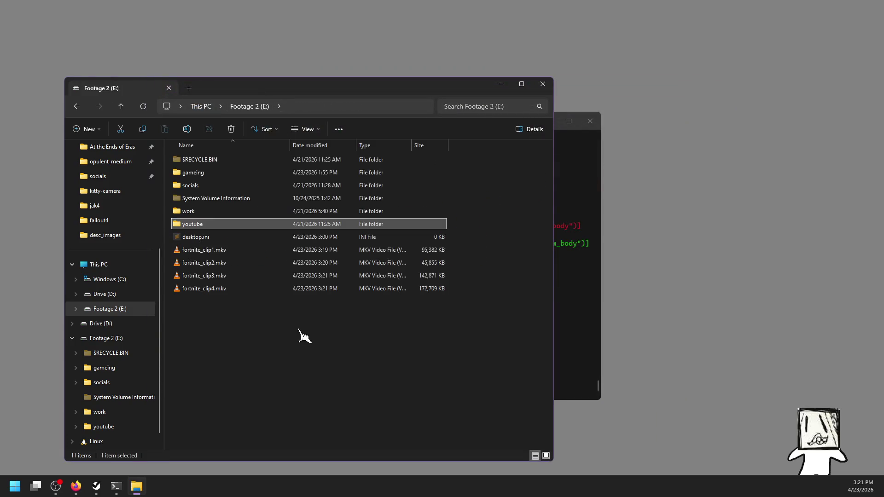
{"action": "left_click", "coordinate": [76, 487]}
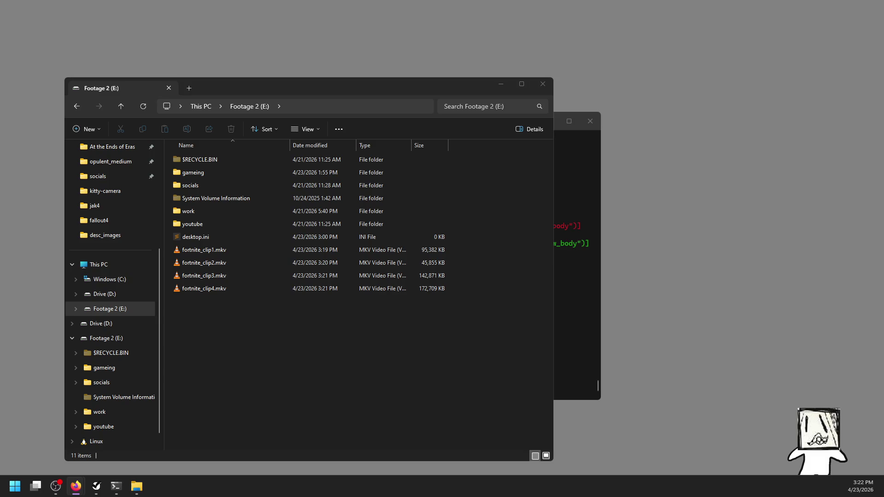
{"action": "key", "text": "alt+Tab"}
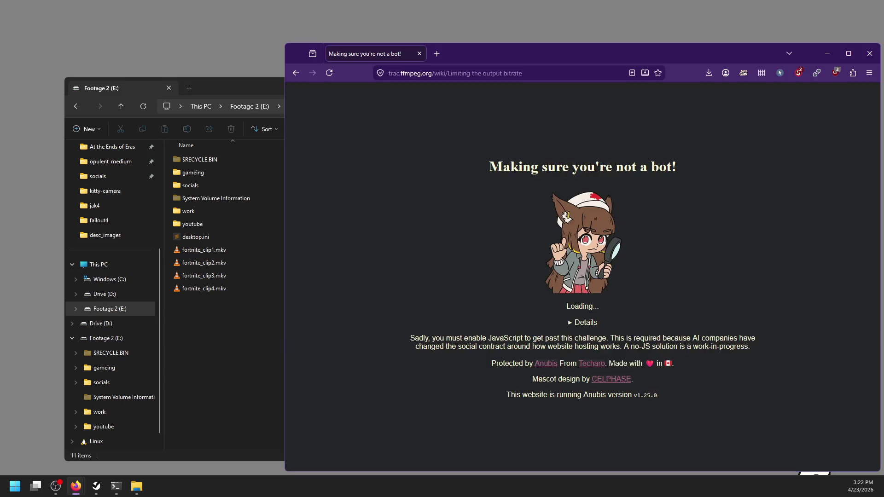
Step: Allow JavaScript for the bot check and scroll to the wiki's -b:v 2M example command
{"action": "left_click", "coordinate": [800, 73]}
{"action": "left_click", "coordinate": [768, 92]}
{"action": "left_click_drag", "start_coordinate": [553, 59], "coordinate": [487, 39]}
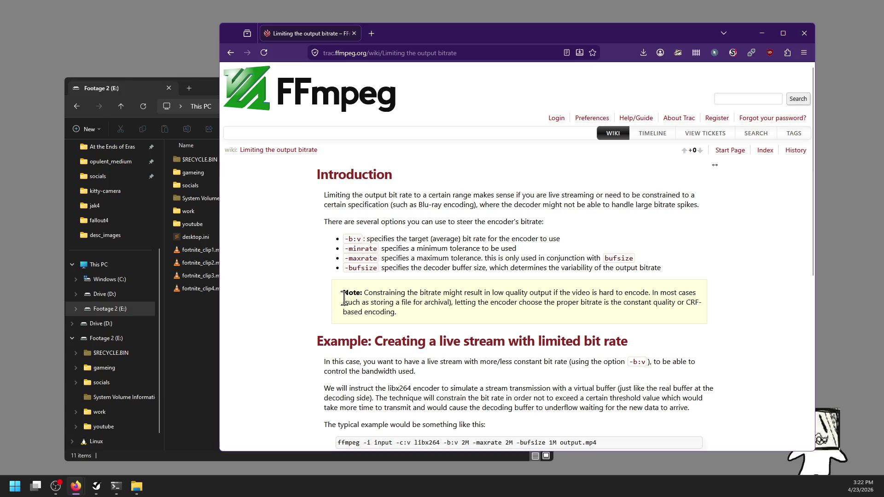
{"action": "scroll", "coordinate": [307, 294], "scroll_direction": "down", "scroll_amount": 2}
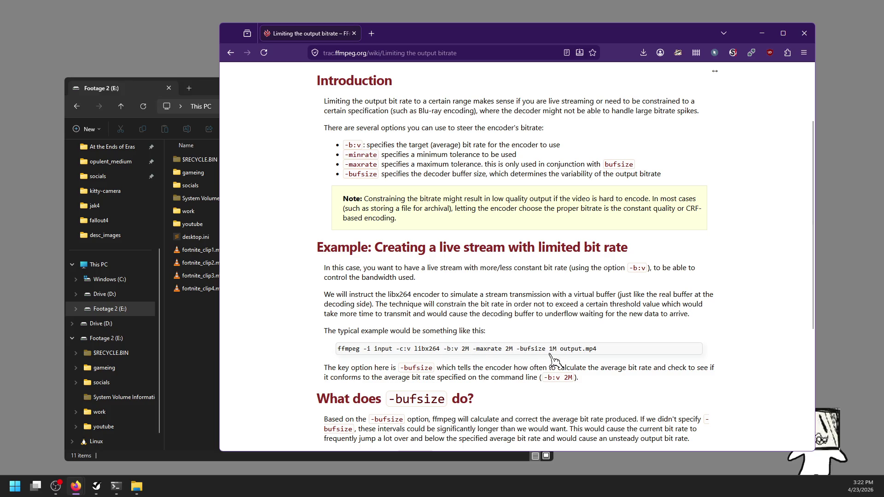
Step: Open a PowerShell terminal in the E:\ folder and type ls at the prompt
{"action": "right_click", "coordinate": [205, 352]}
{"action": "mouse_move", "coordinate": [239, 332]}
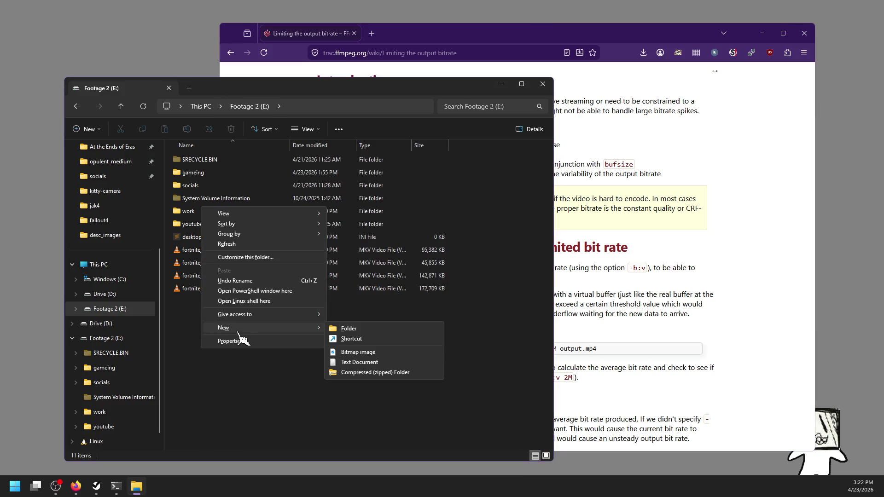
{"action": "left_click", "coordinate": [228, 359]}
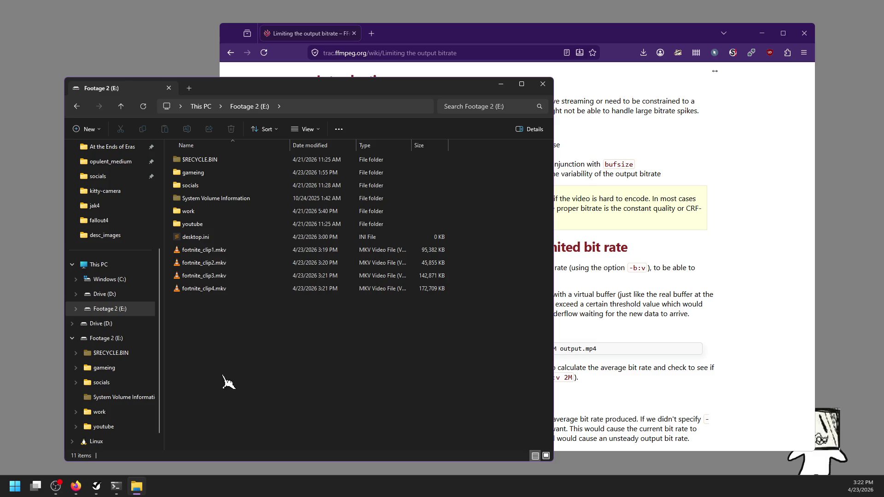
{"action": "right_click", "coordinate": [207, 333]}
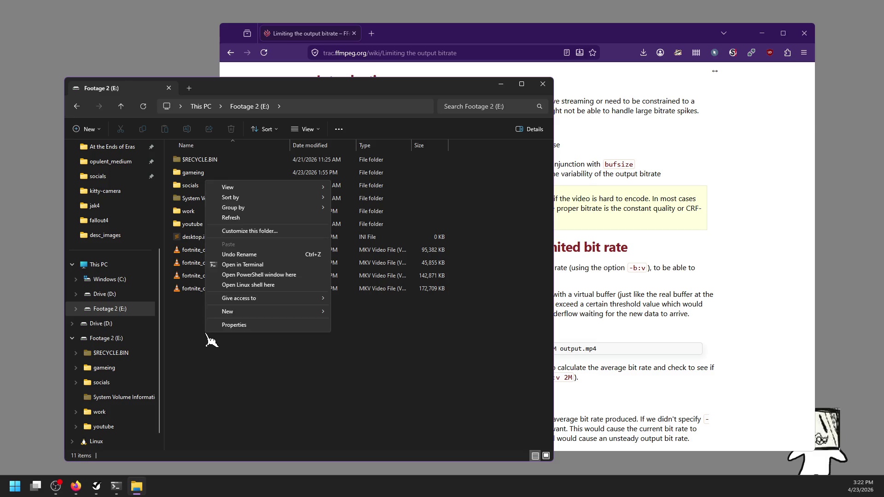
{"action": "left_click", "coordinate": [262, 266]}
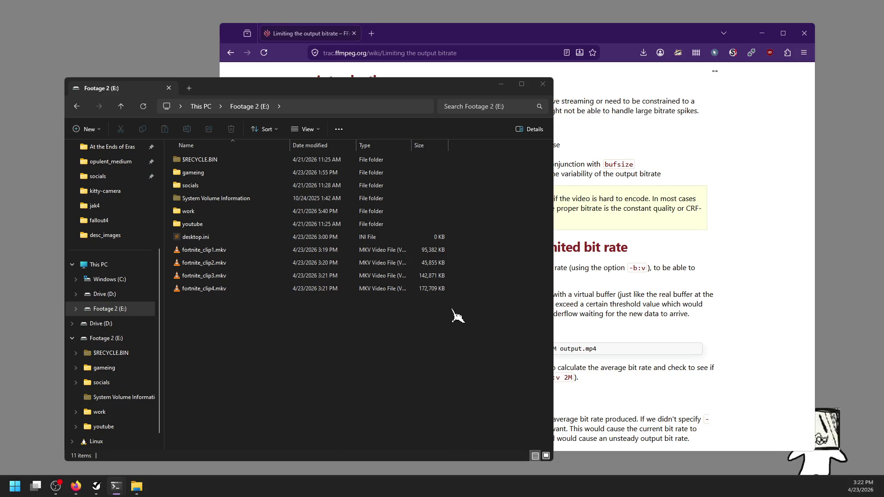
{"action": "mouse_move", "coordinate": [326, 36]}
{"action": "left_mouse_down"}
{"action": "mouse_move", "coordinate": [364, 186]}
{"action": "mouse_move", "coordinate": [366, 175]}
{"action": "left_mouse_up"}
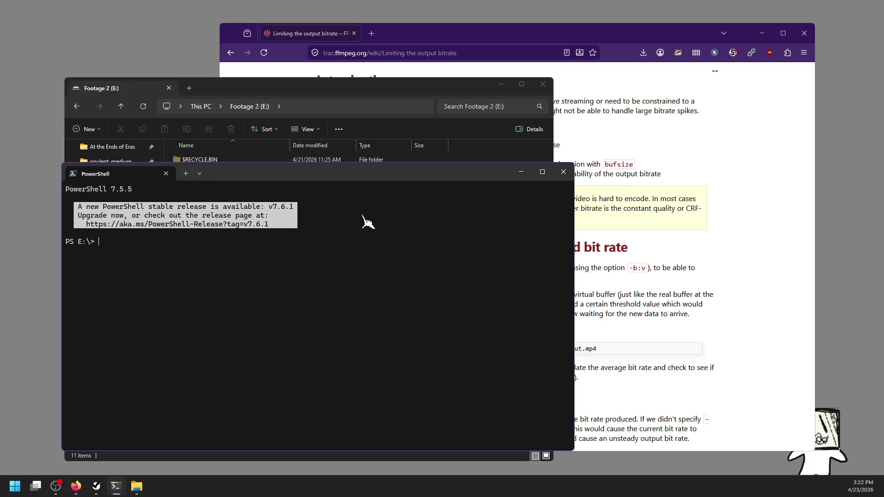
{"action": "type", "text": "ls"}
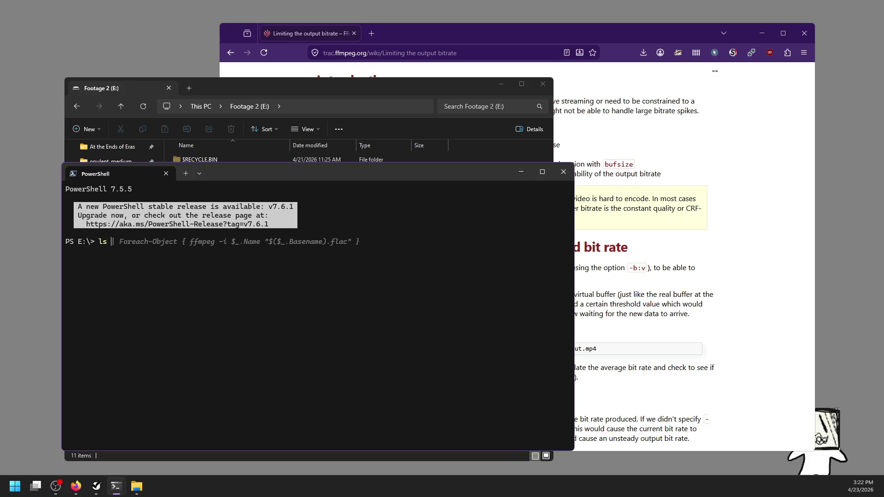
{"action": "left_click", "coordinate": [372, 33]}
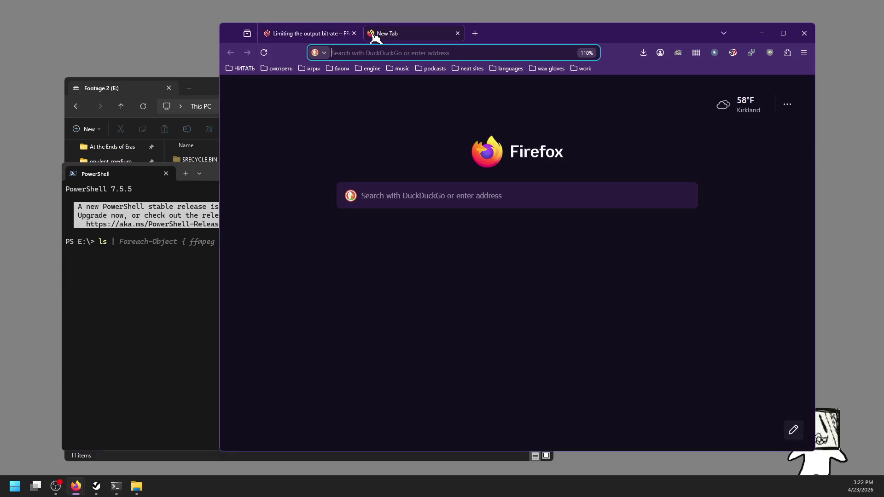
Step: Search the web for 'powershell filter'
{"action": "type", "text": "l"}
{"action": "key", "text": "BackSpace"}
{"action": "key", "text": "BackSpace"}
{"action": "type", "text": "powershell"}
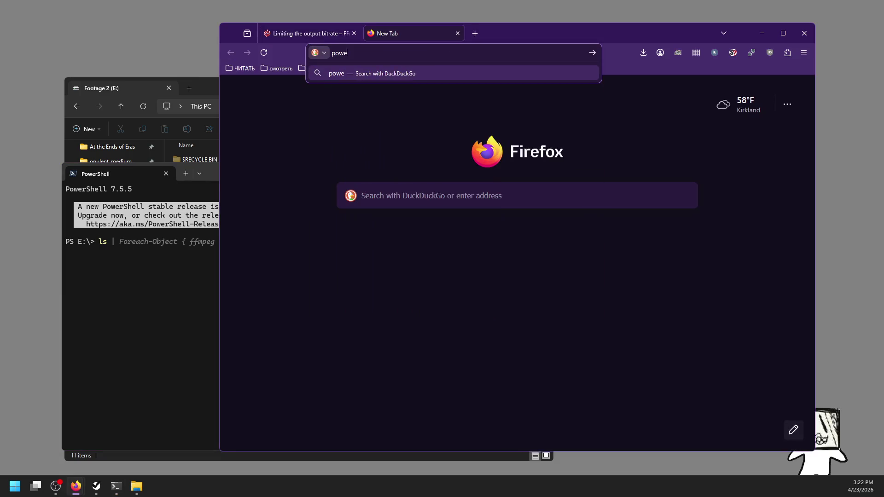
{"action": "type", "text": " filter"}
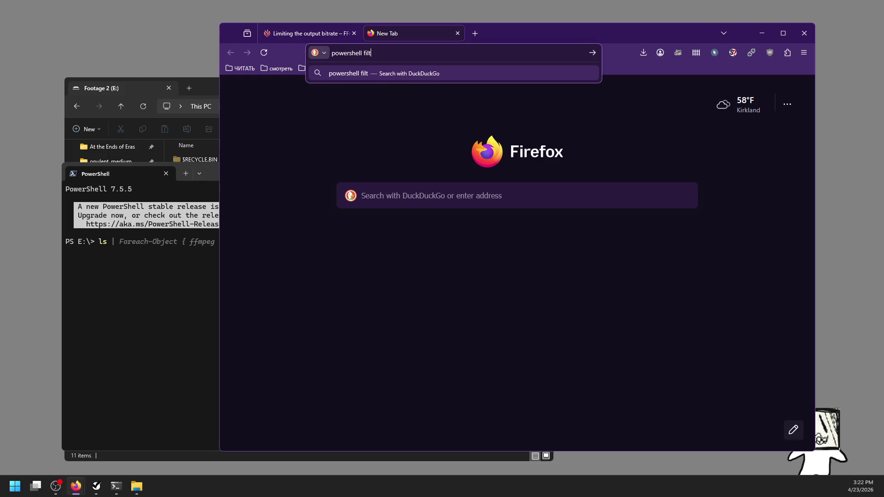
{"action": "key", "text": "Return"}
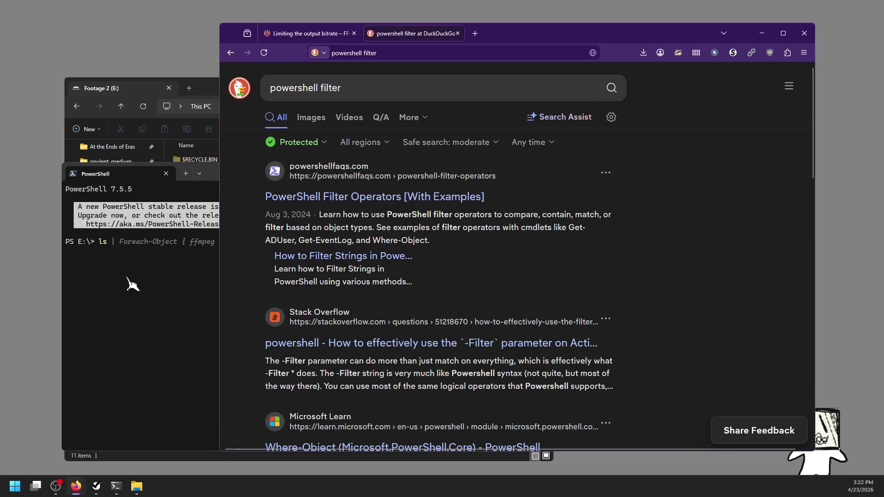
Step: Extend the terminal command to ls | Where-Object {$_.Name}
{"action": "left_click", "coordinate": [133, 280]}
{"action": "type", "text": "Where-Object {"}
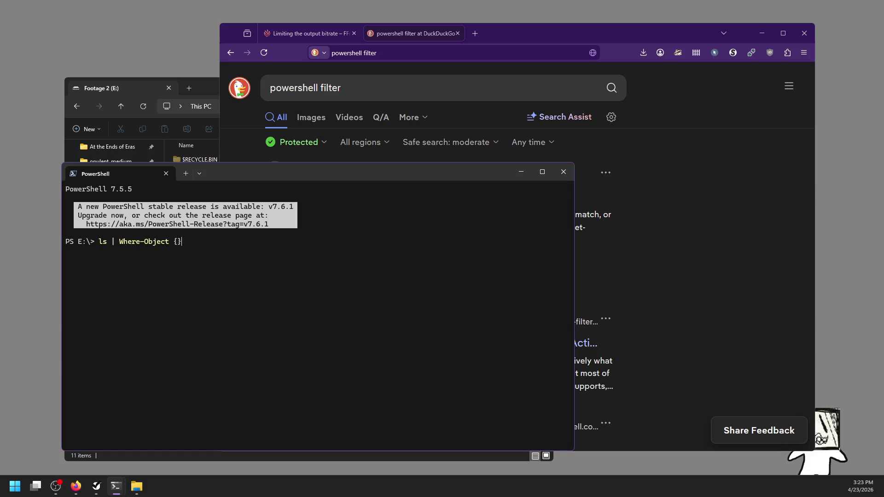
{"action": "type", "text": "_.name"}
{"action": "key", "text": "BackSpace"}
{"action": "key", "text": "BackSpace"}
{"action": "key", "text": "BackSpace"}
{"action": "type", "text": "ame"}
Step: Search 'powershell starts with' and open the Stack Overflow StartsWith answer
{"action": "left_click", "coordinate": [379, 84]}
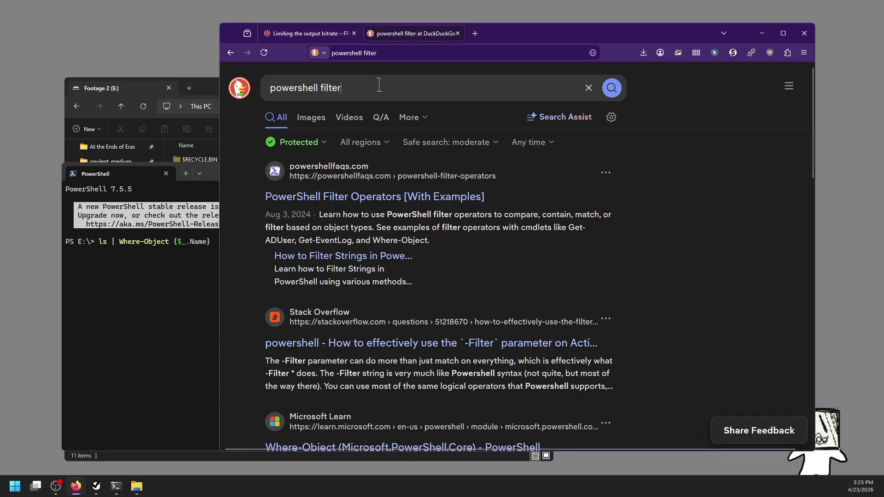
{"action": "key", "text": "ctrl+BackSpace"}
{"action": "type", "text": "starts w"}
{"action": "type", "text": "ith"}
{"action": "key", "text": "Return"}
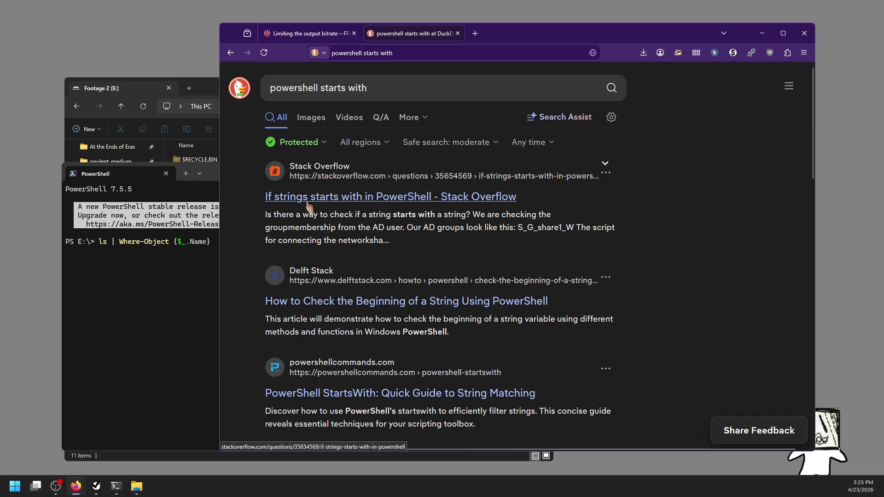
{"action": "left_click", "coordinate": [306, 200]}
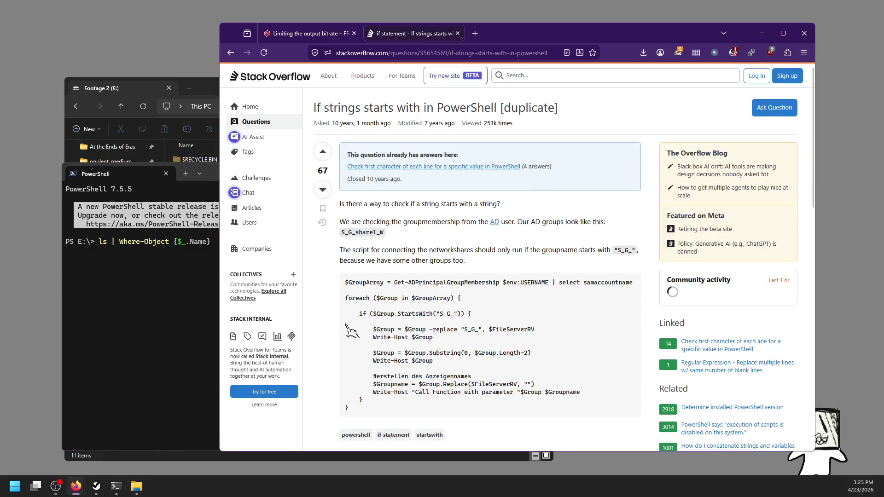
{"action": "scroll", "coordinate": [325, 265], "scroll_direction": "down", "scroll_amount": 5}
{"action": "scroll", "coordinate": [334, 262], "scroll_direction": "down", "scroll_amount": 3}
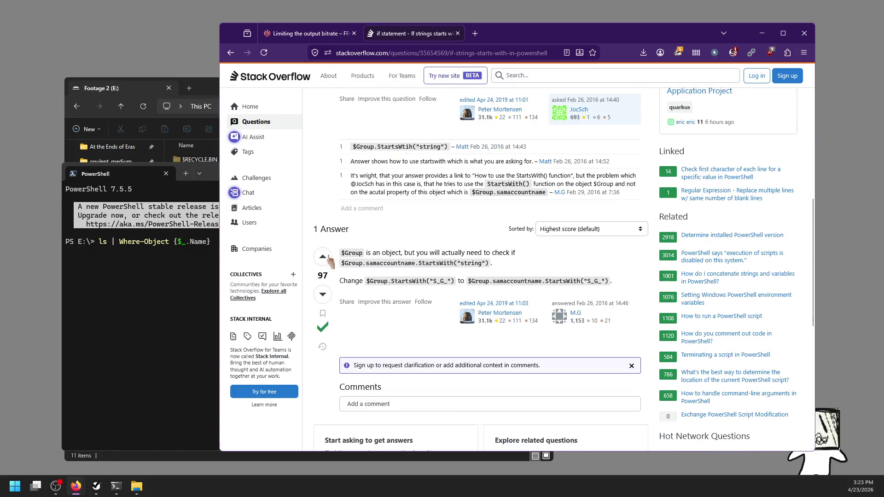
Step: Run ls filtered by StartsWith('fortnite') with a ForEach-Object loop echoing each clip's base name
{"action": "left_click", "coordinate": [149, 182]}
{"action": "type", "text": ".StartsWith("}
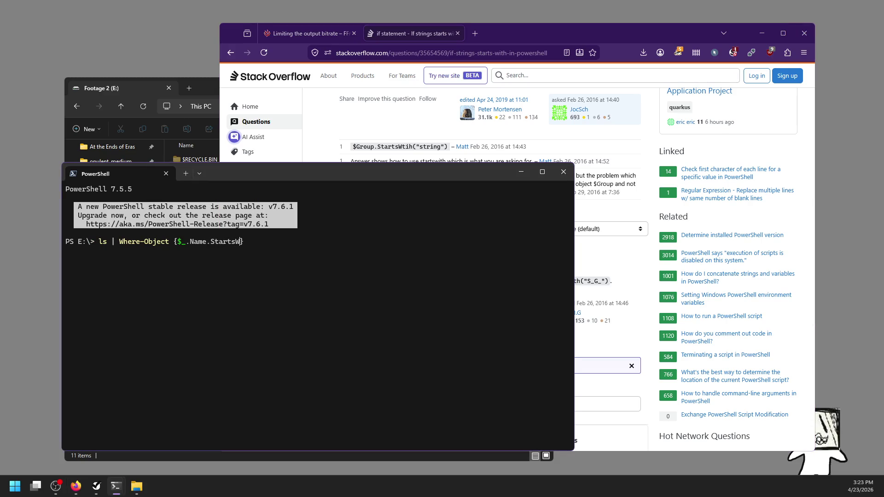
{"action": "type", "text": "'fortnite'"}
{"action": "key", "text": "Tab"}
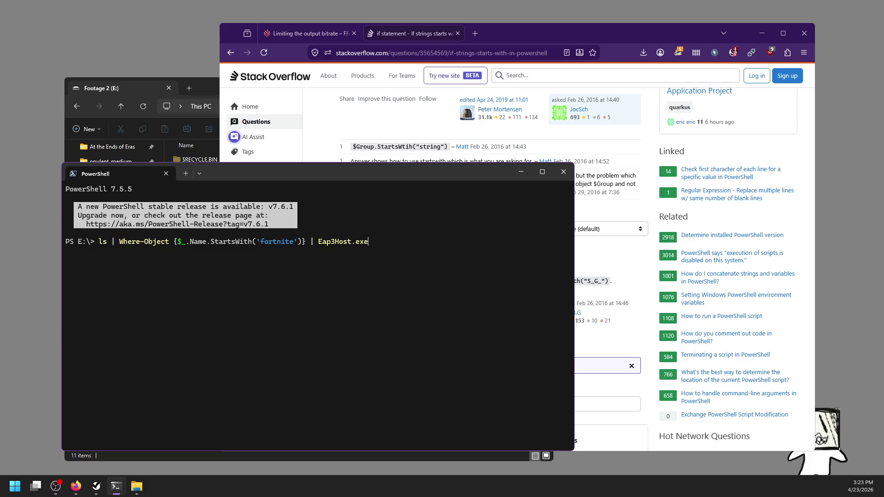
{"action": "key", "text": "BackSpace"}
{"action": "key", "text": "BackSpace"}
{"action": "key", "text": "BackSpace"}
{"action": "type", "text": "t {}"}
{"action": "type", "text": "ffg -i"}
{"action": "key", "text": "BackSpace"}
{"action": "key", "text": "BackSpace"}
{"action": "key", "text": "BackSpace"}
{"action": "key", "text": "BackSpace"}
{"action": "key", "text": "BackSpace"}
{"action": "type", "text": "echo $"}
{"action": "type", "text": "_."}
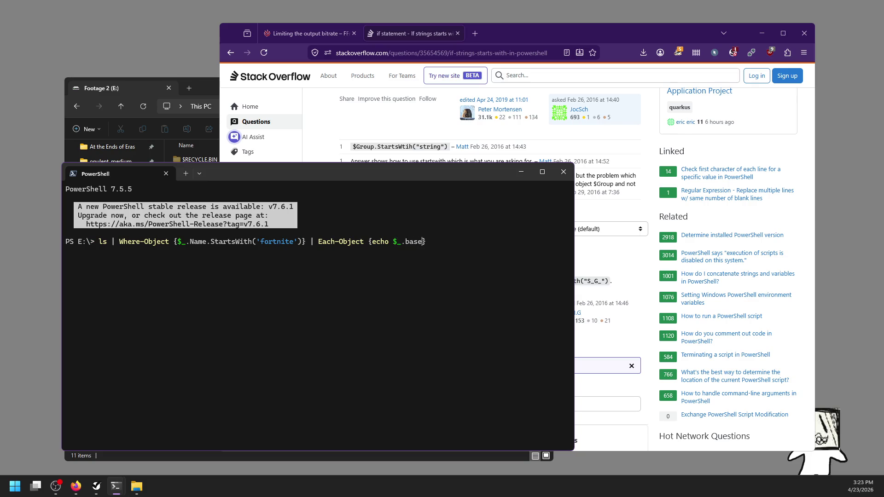
{"action": "type", "text": "BaseName"}
{"action": "key", "text": "BackSpace"}
{"action": "key", "text": "BackSpace"}
{"action": "type", "text": "name"}
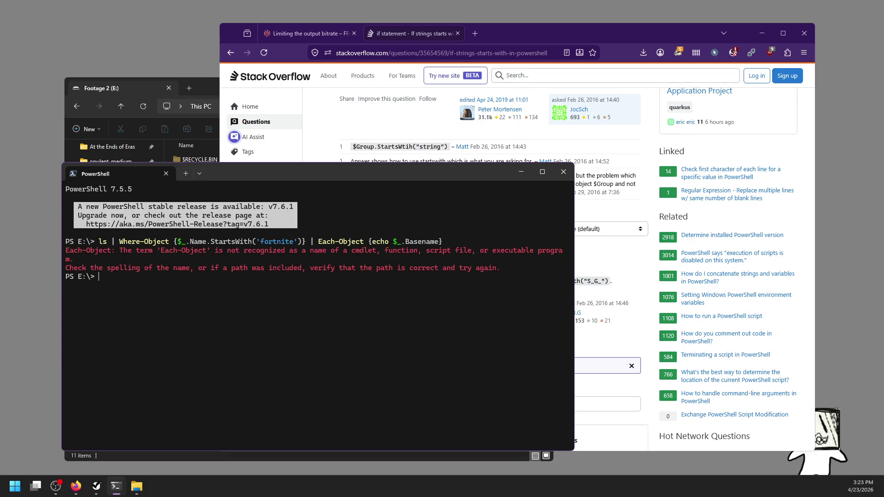
{"action": "key", "text": "Up"}
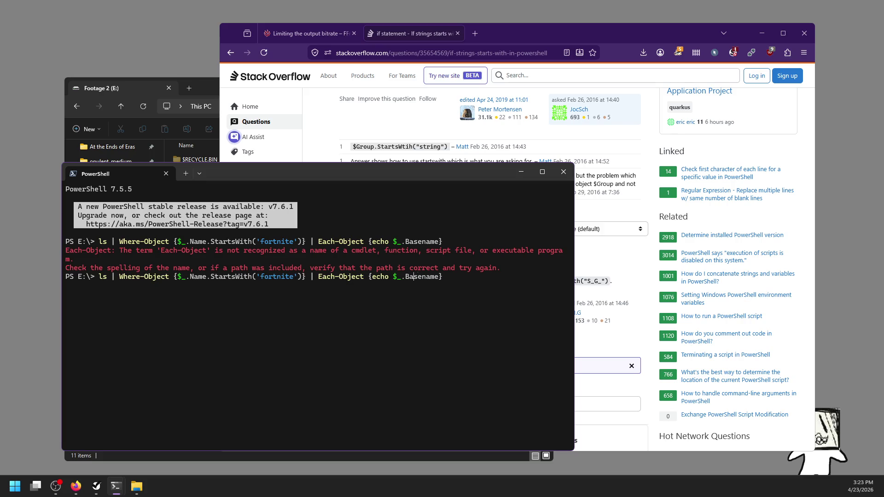
{"action": "type", "text": "For"}
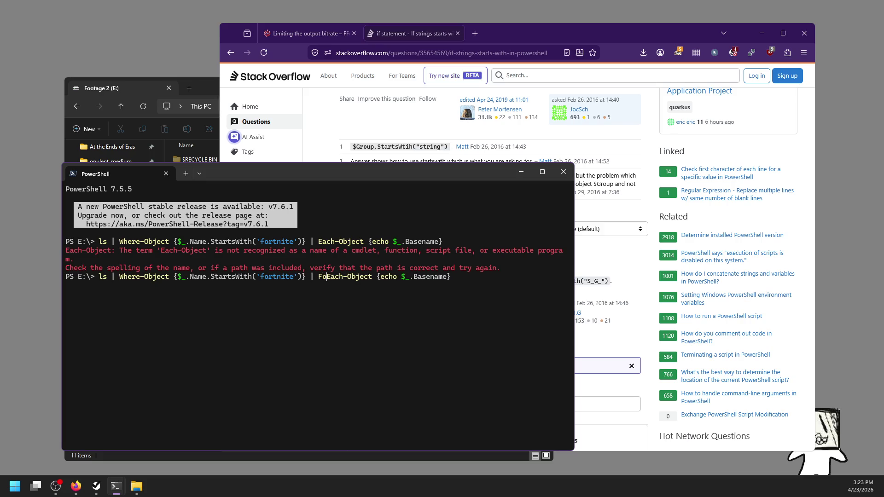
{"action": "key", "text": "Return"}
Step: Change the recalled loop body from echo to ffmpe -i $_.Name -b:v
{"action": "key", "text": "Up"}
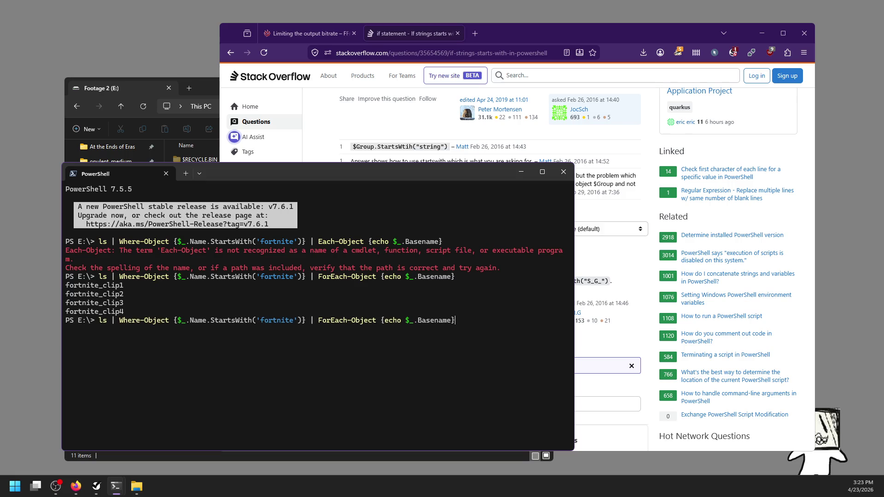
{"action": "key", "text": "ctrl+BackSpace"}
{"action": "type", "text": "ffmpe "}
{"action": "type", "text": "- i"}
{"action": "key", "text": "Left"}
{"action": "key", "text": "BackSpace"}
{"action": "key", "text": "Right"}
{"action": "key", "text": "Right"}
{"action": "key", "text": "Right"}
{"action": "key", "text": "Right"}
{"action": "key", "text": "ctrl+BackSpace"}
{"action": "type", "text": "Name -"}
{"action": "type", "text": "b:"}
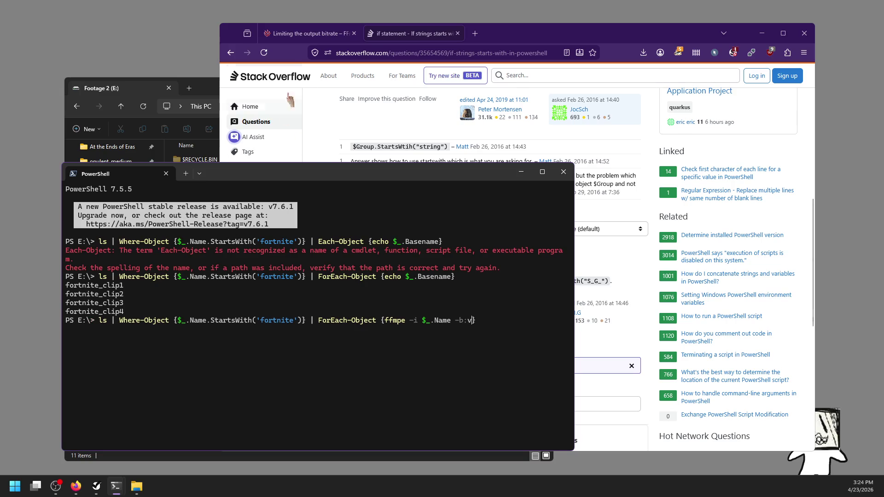
{"action": "left_click", "coordinate": [307, 34]}
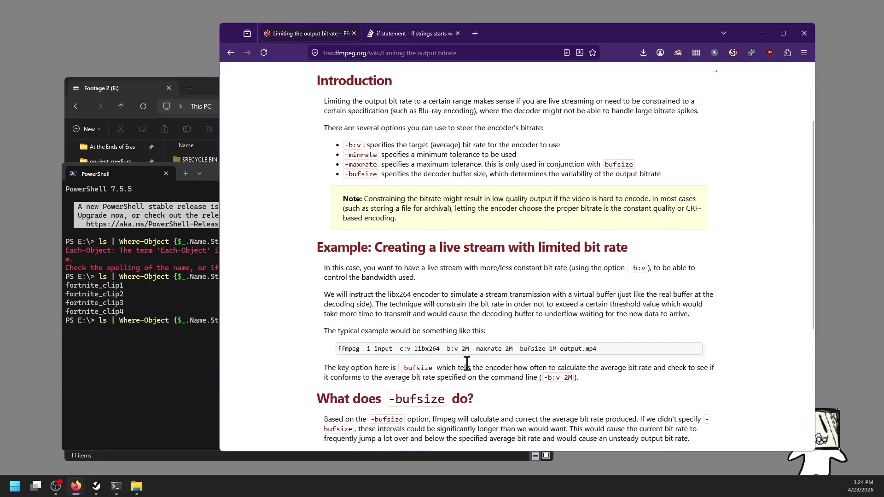
Step: Enter 256K after -b:v in the PowerShell loop as the target bitrate
{"action": "left_click", "coordinate": [134, 90]}
{"action": "left_click", "coordinate": [502, 84]}
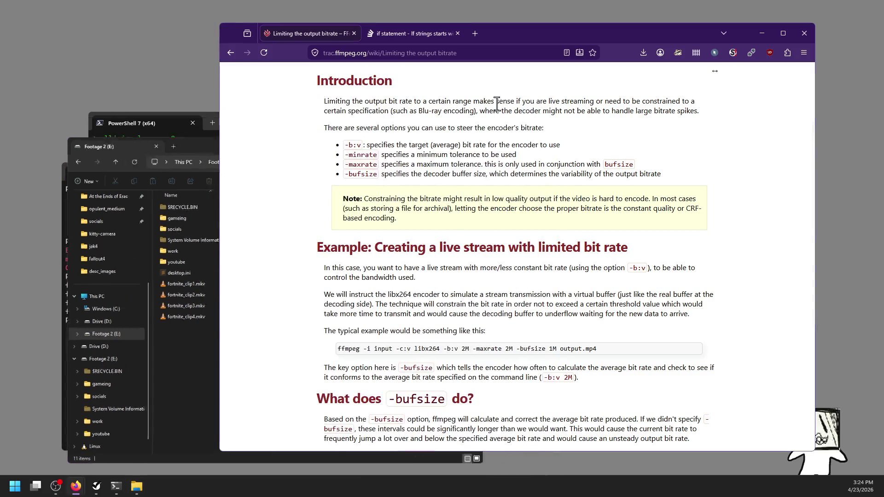
{"action": "left_click", "coordinate": [135, 178]}
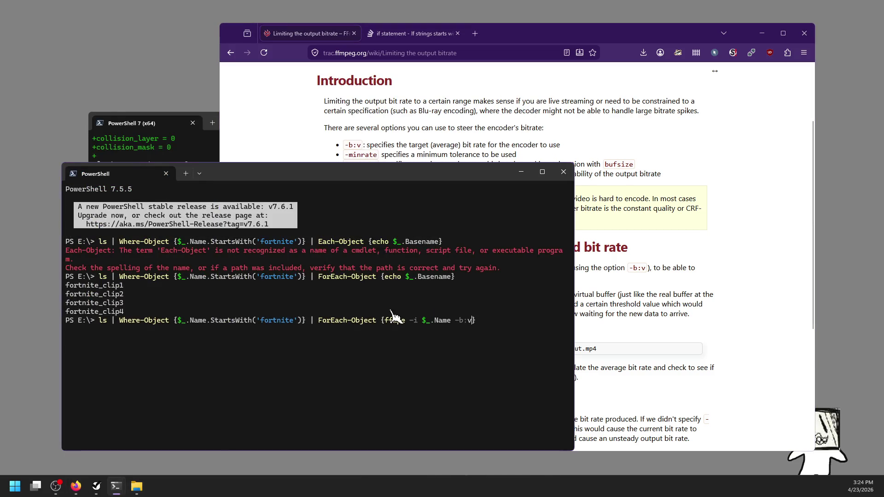
{"action": "type", "text": "256K"}
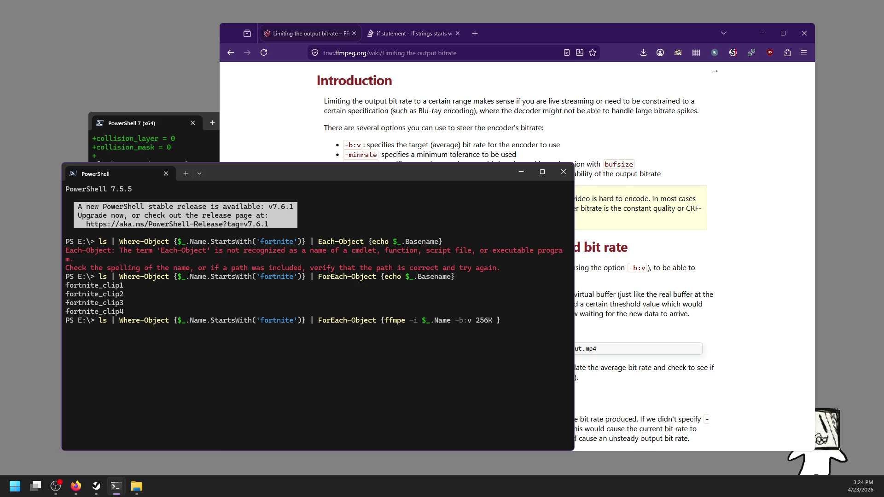
Step: Open a new PowerShell tab and try the suggested ffmpeg and ls | foreach commands
{"action": "left_click", "coordinate": [186, 173]}
{"action": "type", "text": "ffmpe"}
{"action": "key", "text": "Right"}
{"action": "key", "text": "Up"}
{"action": "key", "text": "Up"}
{"action": "key", "text": "Down"}
{"action": "key", "text": "Down"}
{"action": "key", "text": "BackSpace"}
{"action": "key", "text": "BackSpace"}
{"action": "key", "text": "BackSpace"}
{"action": "key", "text": "ctrl+BackSpace"}
{"action": "key", "text": "ctrl+BackSpace"}
{"action": "key", "text": "ctrl+BackSpace"}
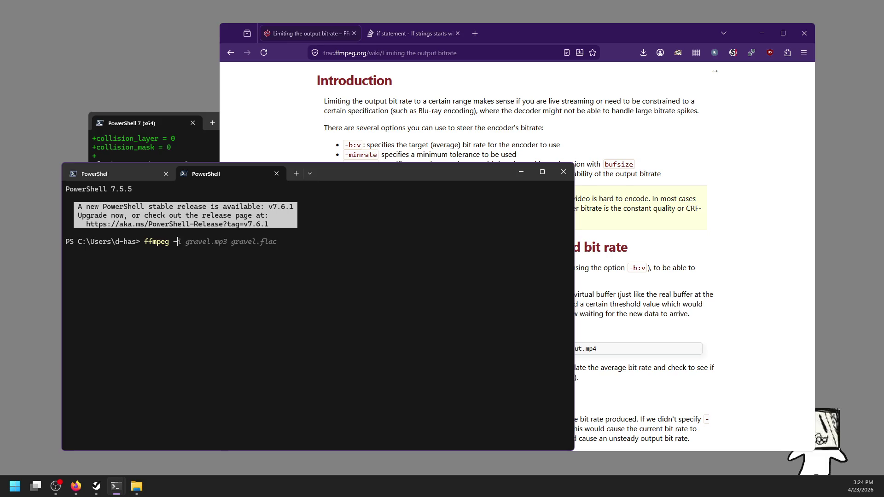
{"action": "type", "text": "ls |"}
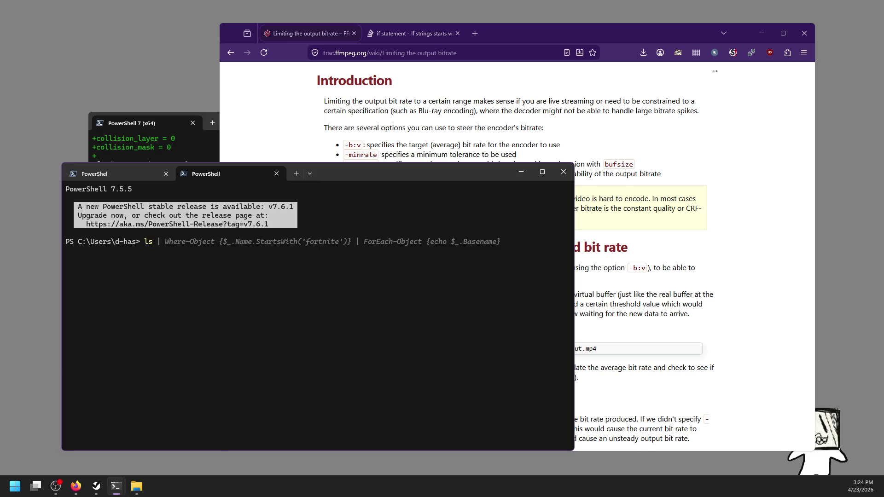
{"action": "type", "text": " f"}
{"action": "key", "text": "Right"}
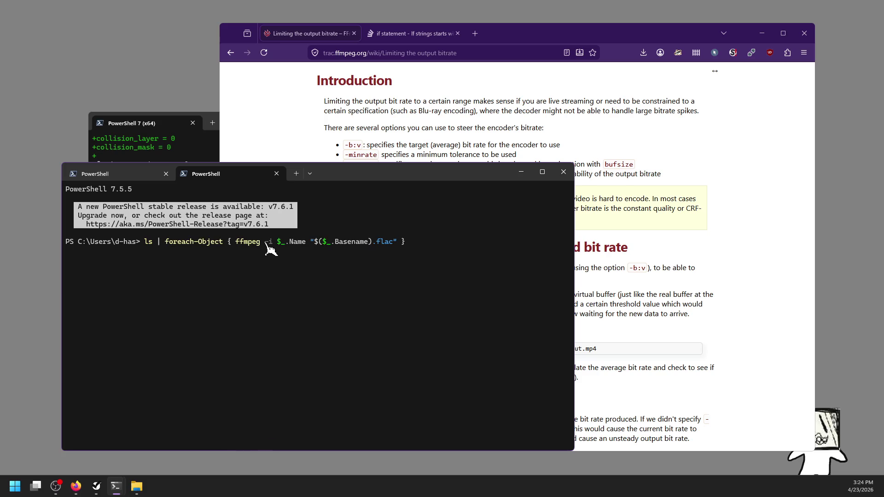
Step: Browse earlier fortnite and git commands in history, then leave ffmpeg - at the prompt
{"action": "key", "text": "Up"}
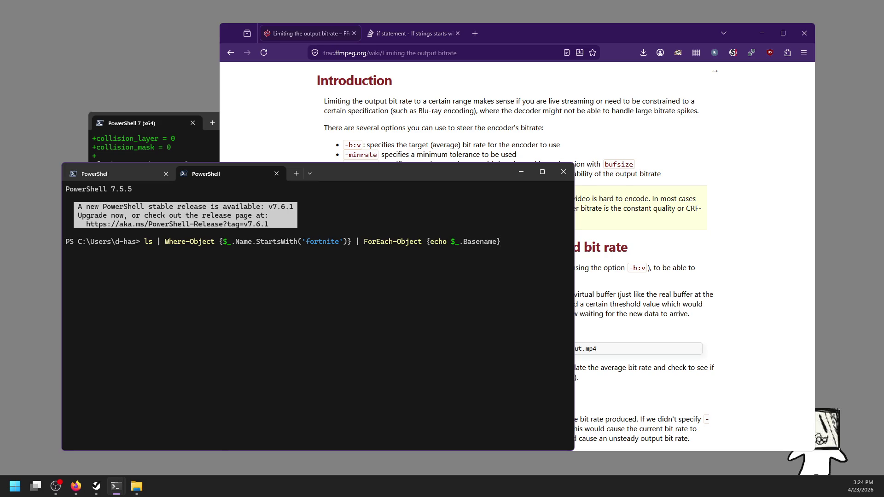
{"action": "key", "text": "Escape"}
{"action": "type", "text": "git"}
{"action": "key", "text": "Up"}
{"action": "key", "text": "Up"}
{"action": "key", "text": "Down"}
{"action": "key", "text": "Down"}
{"action": "key", "text": "Up"}
{"action": "key", "text": "Escape"}
{"action": "type", "text": "ffmpeg -i"}
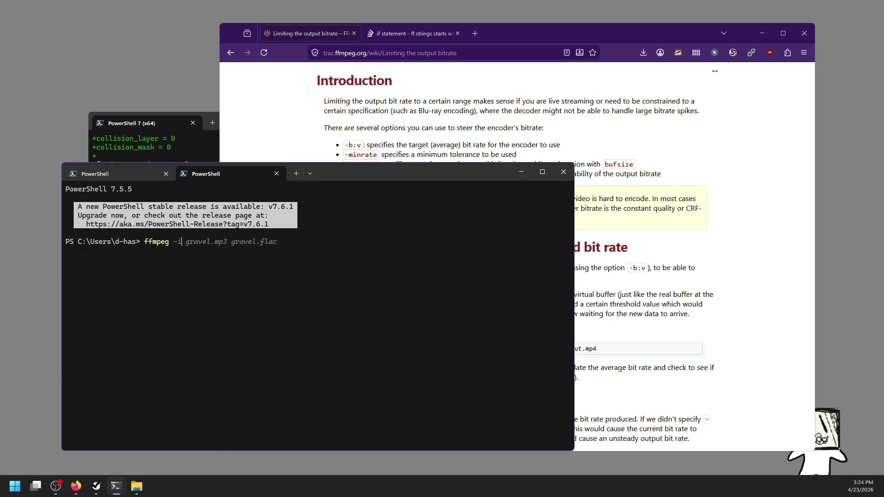
{"action": "key", "text": "Up"}
{"action": "key", "text": "Down"}
{"action": "key", "text": "BackSpace"}
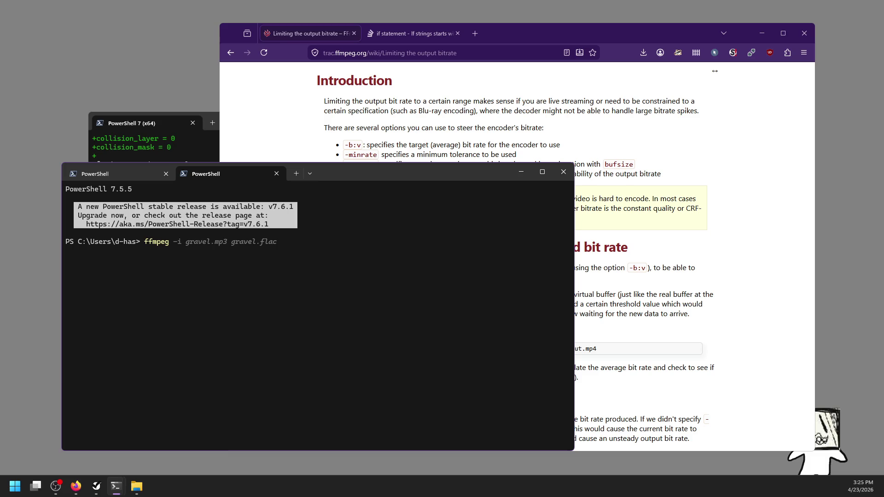
Step: Browse PowerShell history back to the ffmpeg ForEach-Object loop, leave an empty prompt, and switch to Firefox
{"action": "type", "text": "c"}
{"action": "key", "text": "BackSpace"}
{"action": "key", "text": "BackSpace"}
{"action": "key", "text": "Up"}
{"action": "key", "text": "Up"}
{"action": "key", "text": "Up"}
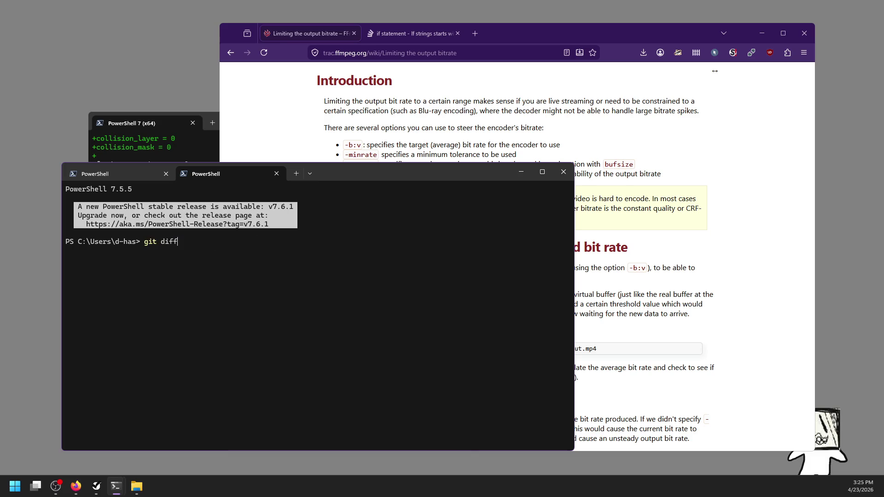
{"action": "key", "text": "Up"}
{"action": "key", "text": "Up"}
{"action": "key", "text": "Up"}
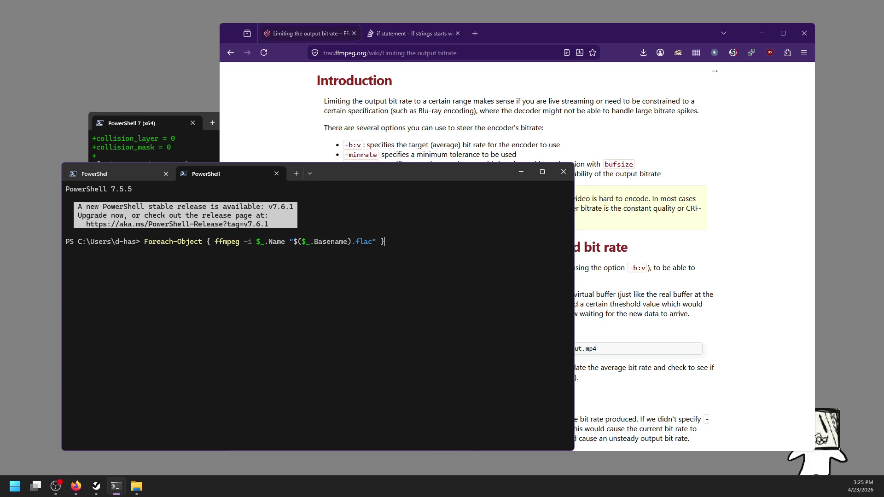
{"action": "key", "text": "Down"}
{"action": "key", "text": "Down"}
{"action": "key", "text": "Down"}
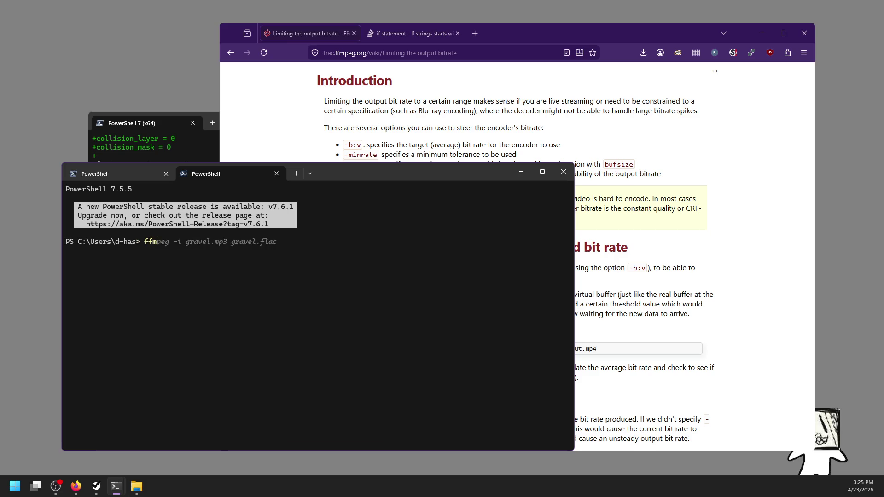
{"action": "key", "text": "alt+Tab"}
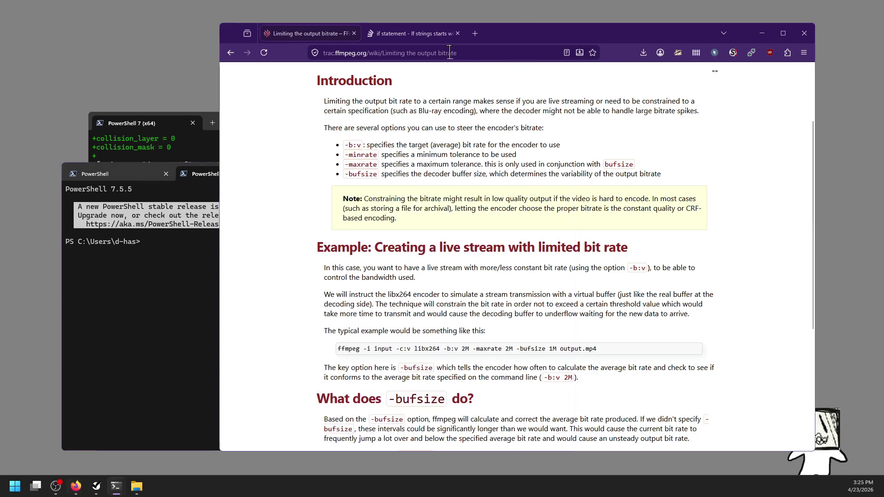
Step: Search 'ffmpeg framerate' in a new Firefox tab
{"action": "key", "text": "ctrl+l"}
{"action": "type", "text": "ffmpeg"}
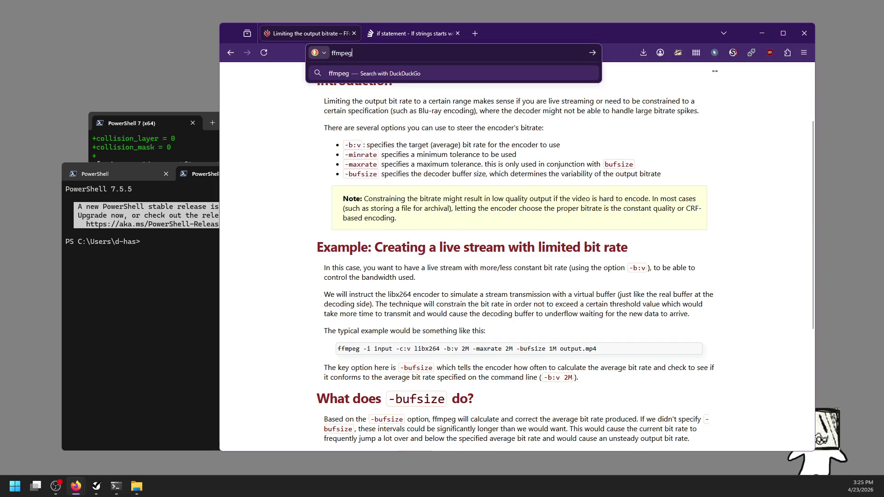
{"action": "key", "text": "Escape"}
{"action": "left_click", "coordinate": [475, 35]}
{"action": "type", "text": "ffmpeg"}
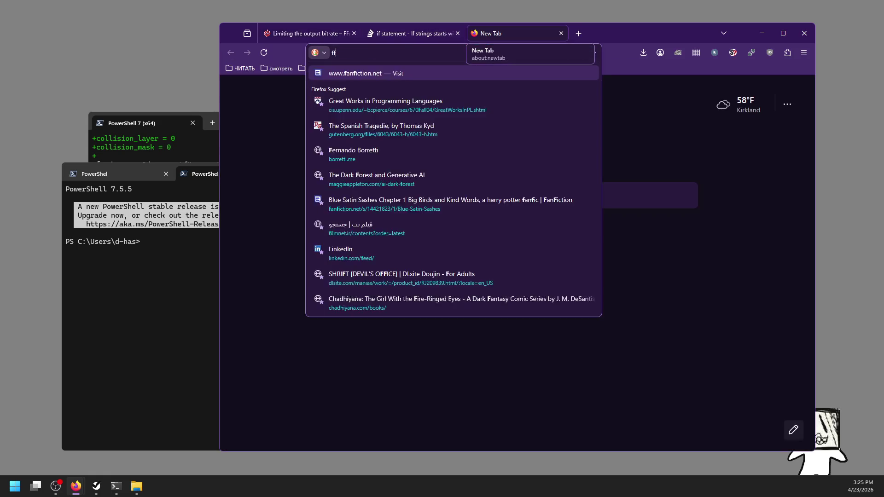
{"action": "type", "text": " frama"}
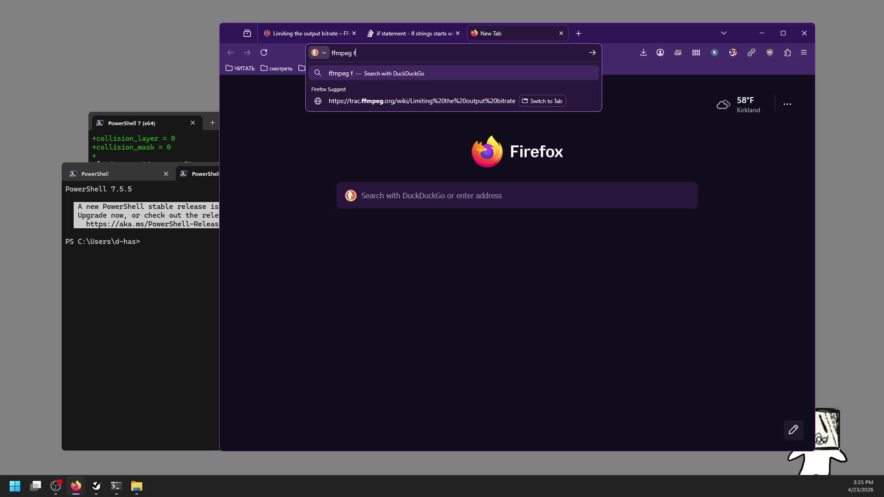
{"action": "key", "text": "BackSpace"}
{"action": "type", "text": "erate"}
{"action": "key", "text": "Return"}
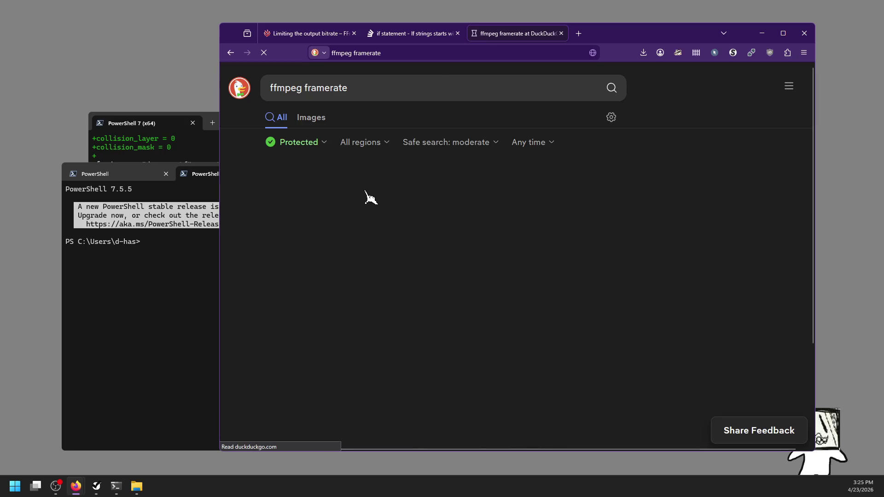
Step: Open the FFmpeg wiki ChangingFrameRate article and read its fps examples, including the size=854x480 sample
{"action": "left_click", "coordinate": [606, 228]}
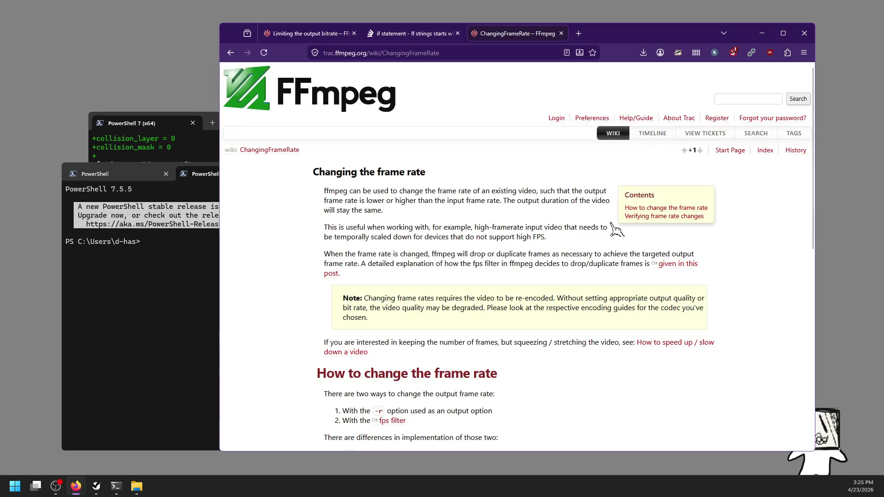
{"action": "scroll", "coordinate": [474, 260], "scroll_direction": "down", "scroll_amount": 4}
{"action": "scroll", "coordinate": [476, 260], "scroll_direction": "down", "scroll_amount": 3}
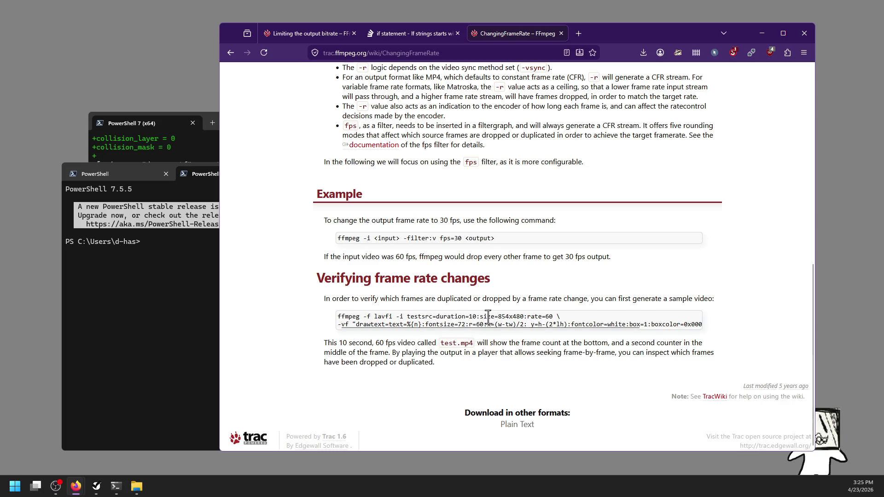
{"action": "left_click_drag", "start_coordinate": [480, 317], "coordinate": [524, 317]}
{"action": "left_click", "coordinate": [302, 309]}
{"action": "mouse_move", "coordinate": [572, 328]}
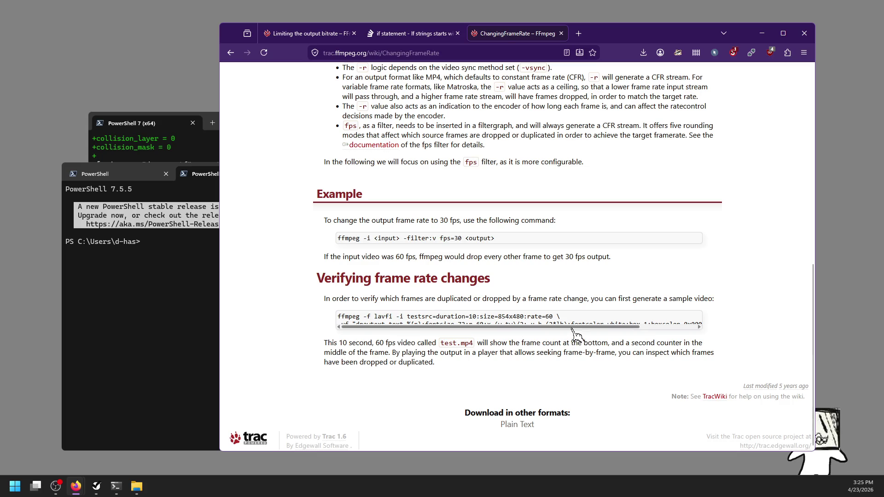
{"action": "scroll", "coordinate": [506, 322], "scroll_direction": "right", "scroll_amount": 2}
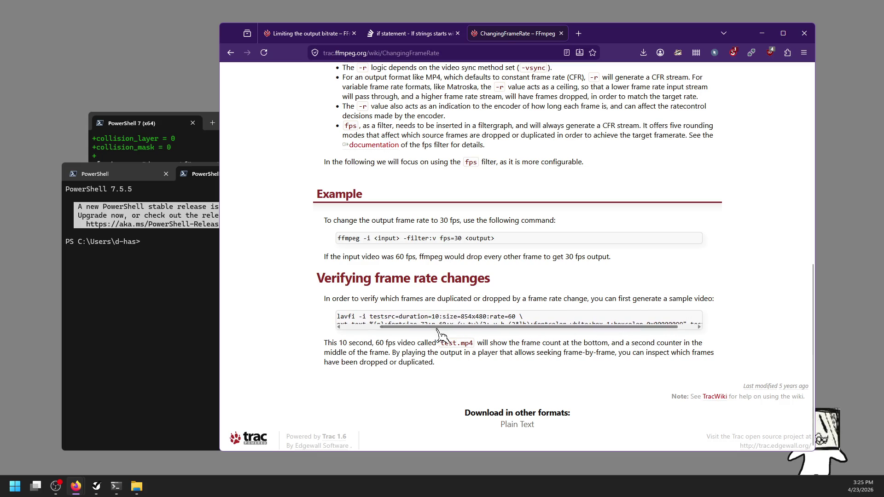
{"action": "scroll", "coordinate": [439, 331], "scroll_direction": "left", "scroll_amount": 2}
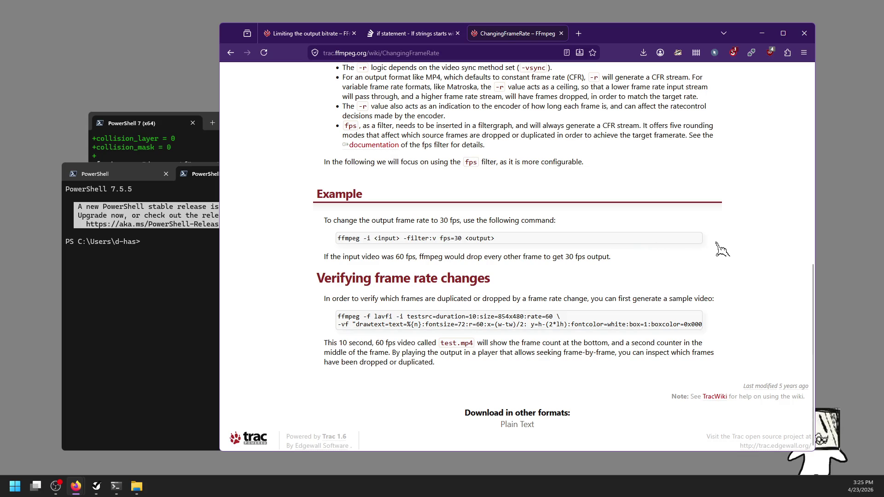
Step: Search 'ffmpeg resolution' in another new tab
{"action": "left_click", "coordinate": [579, 33]}
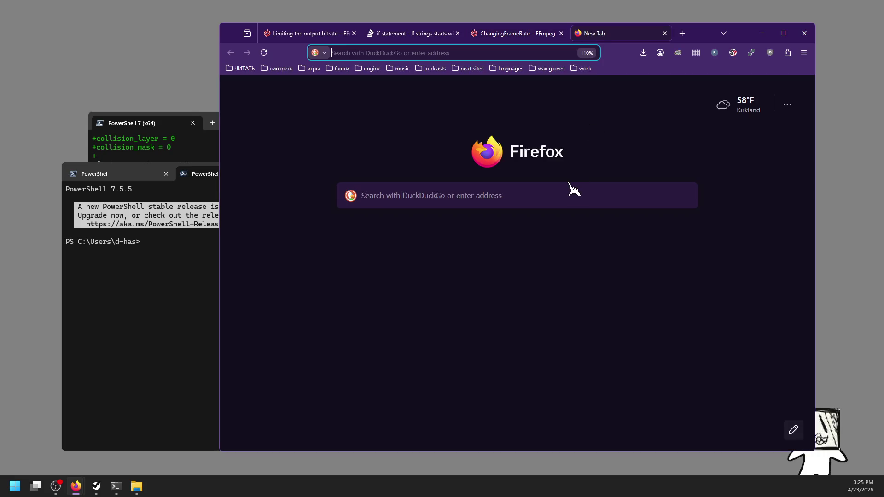
{"action": "type", "text": "ffmpeg re"}
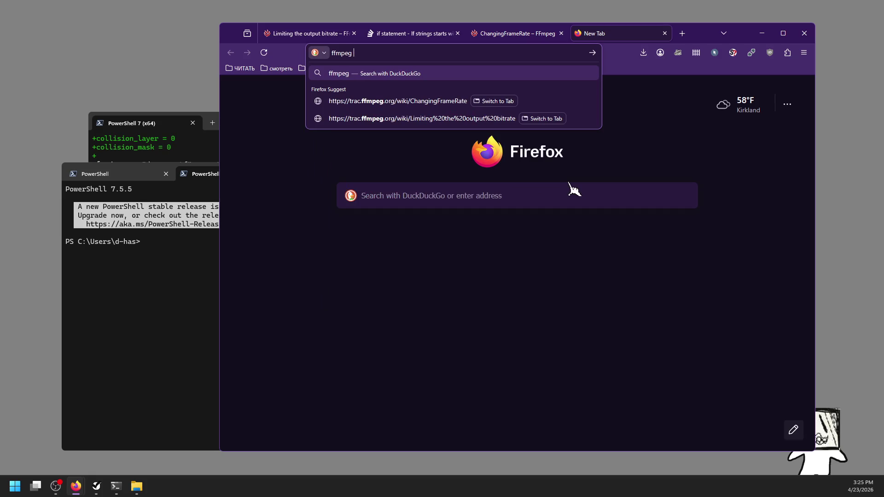
{"action": "type", "text": "solution"}
{"action": "key", "text": "Return"}
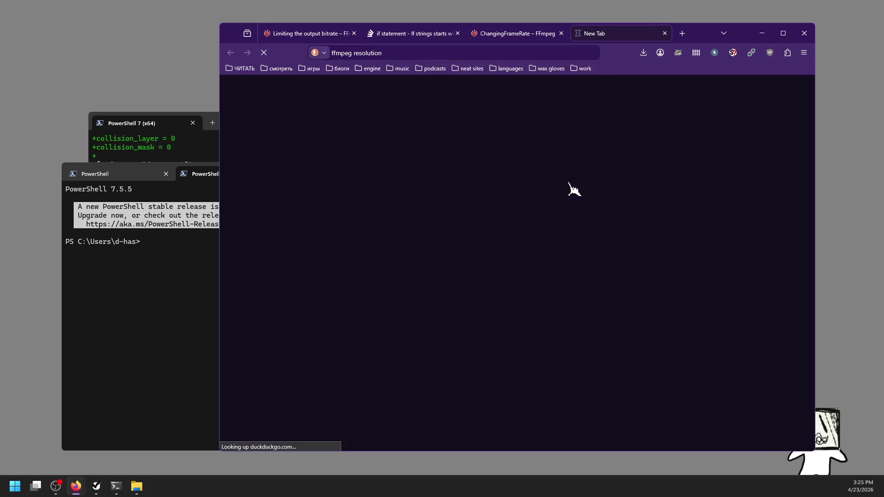
Step: Open the Scaling – FFmpeg wiki page and study its Warning section's scale example
{"action": "left_click", "coordinate": [328, 197]}
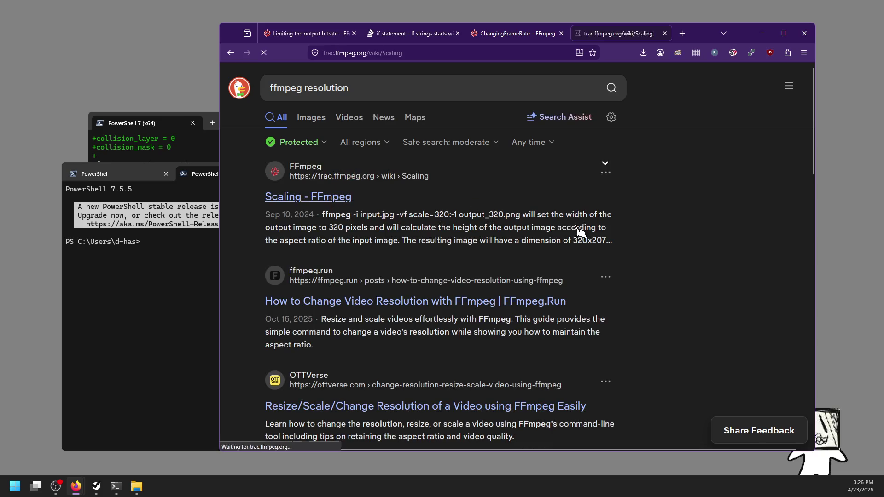
{"action": "scroll", "coordinate": [298, 249], "scroll_direction": "down", "scroll_amount": 5}
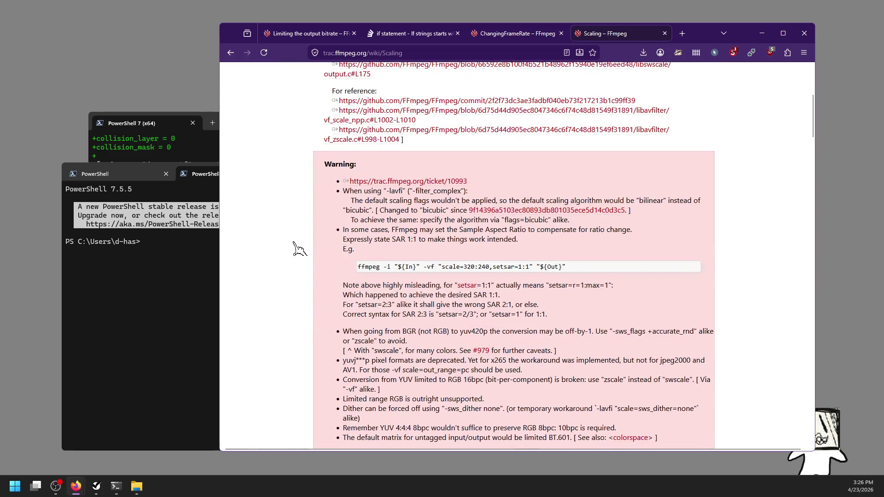
{"action": "double_click", "coordinate": [482, 267]}
{"action": "left_click", "coordinate": [459, 277]}
{"action": "left_click", "coordinate": [126, 177]}
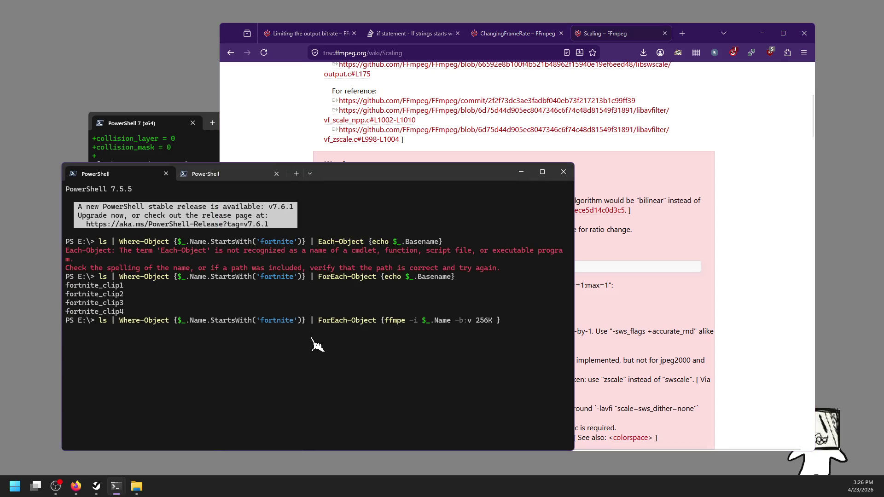
Step: Append -filter:v with scale=-1:256 to the ffmpeg loop, checking the Scaling page example
{"action": "type", "text": "-filter:v \""}
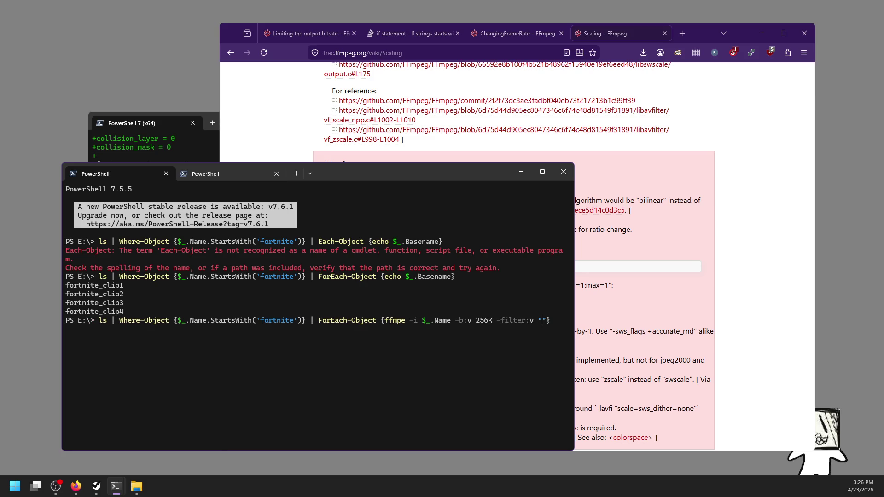
{"action": "left_click", "coordinate": [742, 283]}
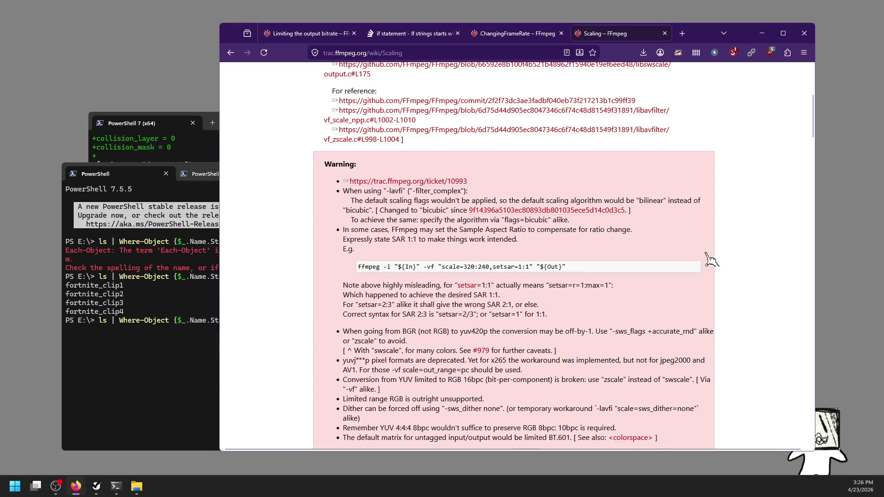
{"action": "left_click", "coordinate": [125, 178]}
{"action": "type", "text": "scalke"}
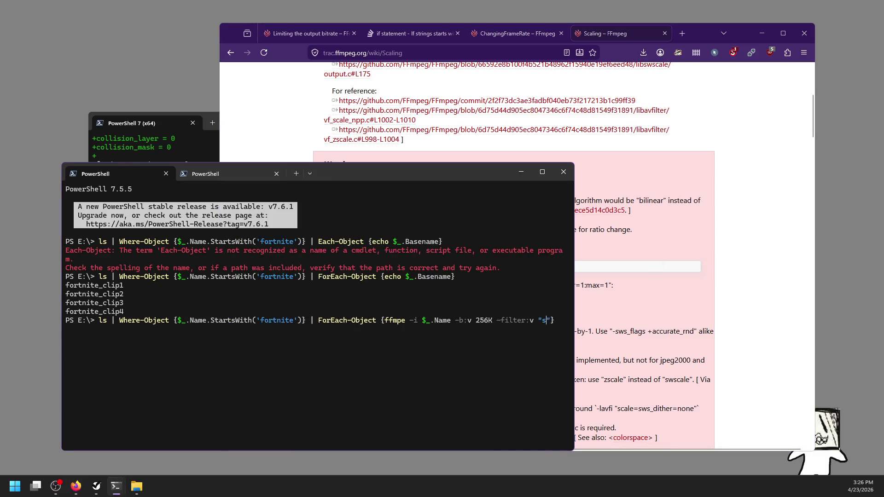
{"action": "key", "text": "BackSpace"}
{"action": "key", "text": "BackSpace"}
{"action": "key", "text": "BackSpace"}
{"action": "type", "text": "ke=-"}
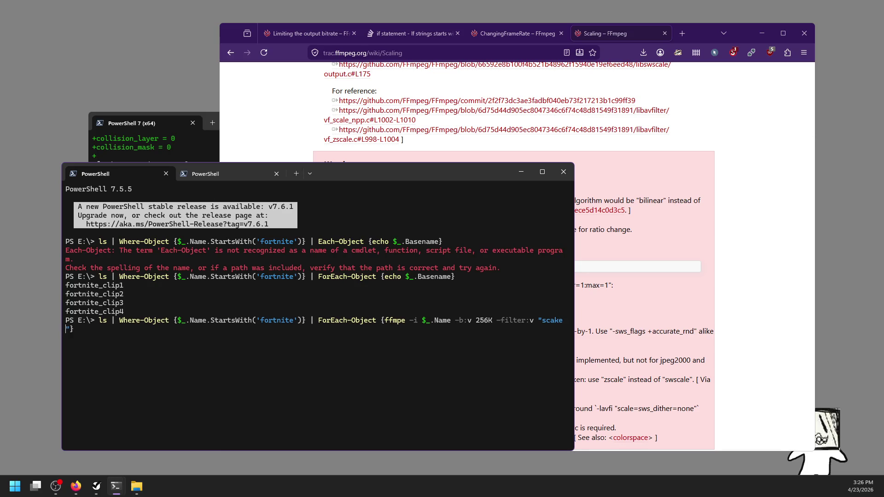
{"action": "key", "text": "BackSpace"}
{"action": "key", "text": "BackSpace"}
{"action": "key", "text": "BackSpace"}
{"action": "type", "text": "le="}
{"action": "type", "text": "'"}
{"action": "type", "text": "-1:"}
{"action": "type", "text": "256"}
Step: Add ,fps=12 to the filter, run the loop, then recall it and fix 'ffmpe' to 'ffmpeg'
{"action": "left_click", "coordinate": [288, 124]}
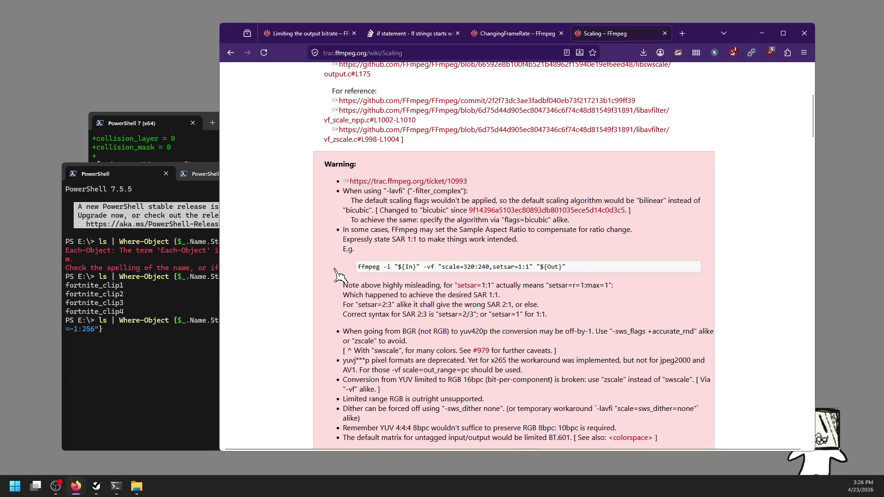
{"action": "key", "text": "ctrl+Page_Up"}
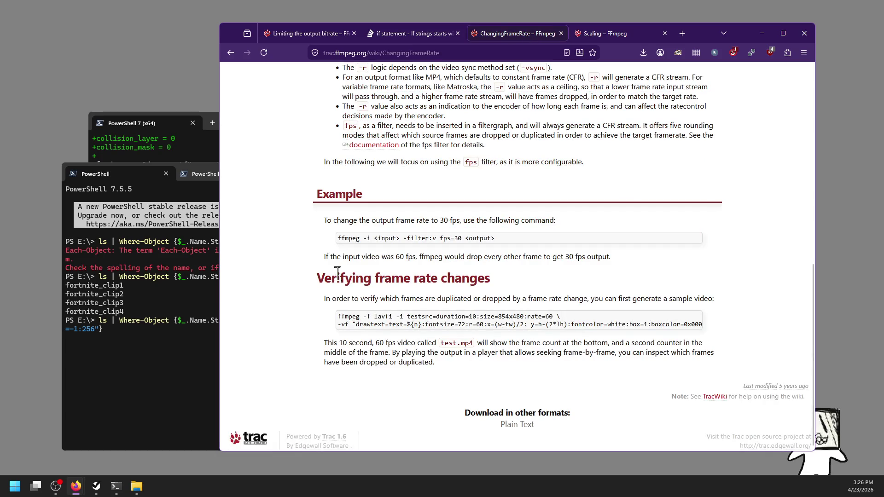
{"action": "left_click", "coordinate": [144, 174]}
{"action": "type", "text": ",fps="}
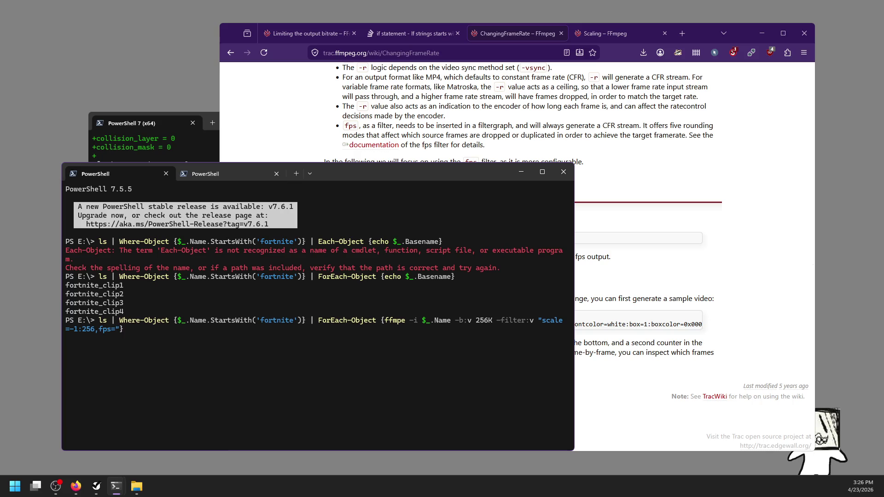
{"action": "type", "text": "12"}
{"action": "key", "text": "Return"}
{"action": "key", "text": "Up"}
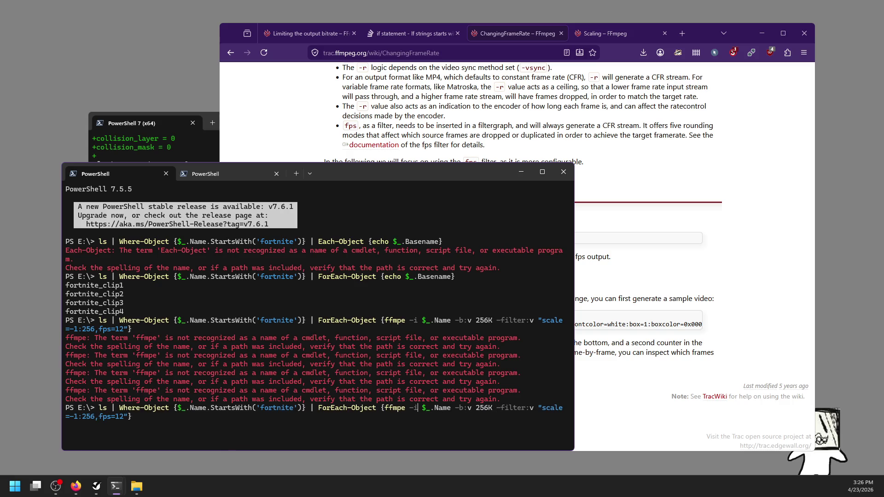
{"action": "type", "text": "g"}
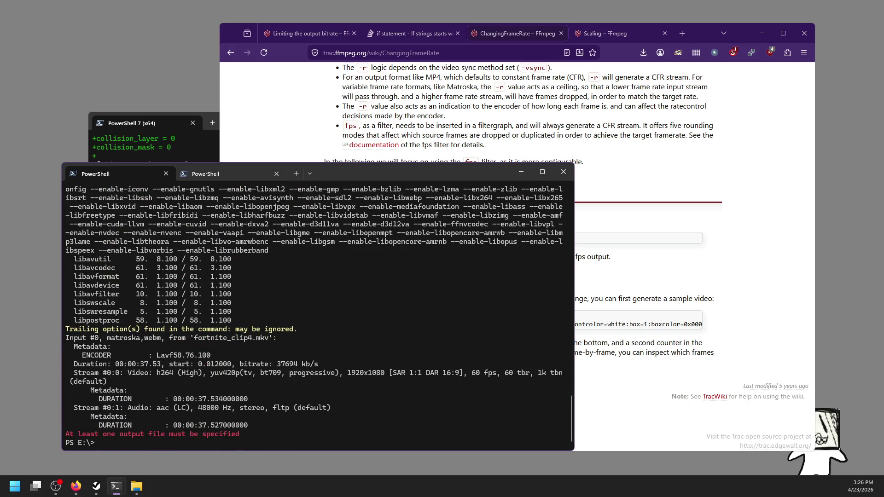
Step: Give the ffmpeg loop an output argument "$($_.BaseName)." built from each clip's name
{"action": "type", "text": "ls | Where-Object {$_.Name.StartsWith('fortnite')} | ForEach-Object {ffmpeg -i $_.Name -b:v 256K -filter:v \"scale=-1:256,fps=12\"}"}
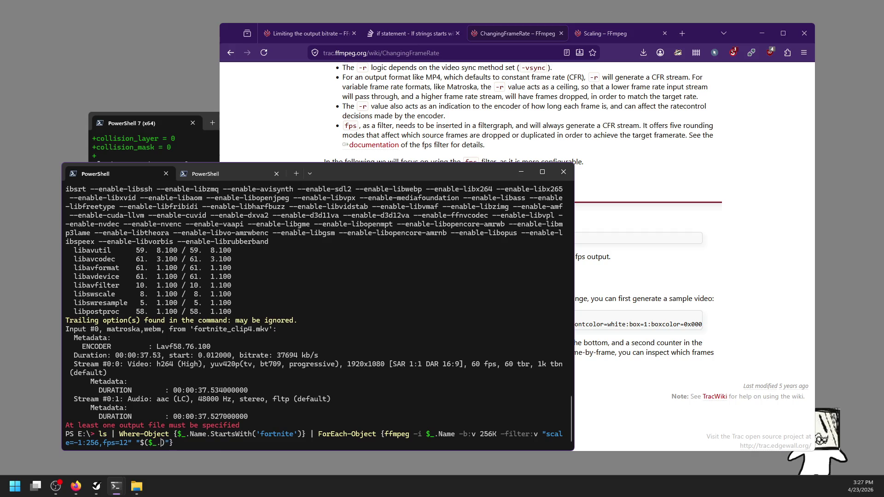
{"action": "key", "text": "BackSpace"}
{"action": "key", "text": "BackSpace"}
{"action": "key", "text": "BackSpace"}
{"action": "type", "text": "ame"}
{"action": "key", "text": "Right"}
{"action": "key", "text": "super"}
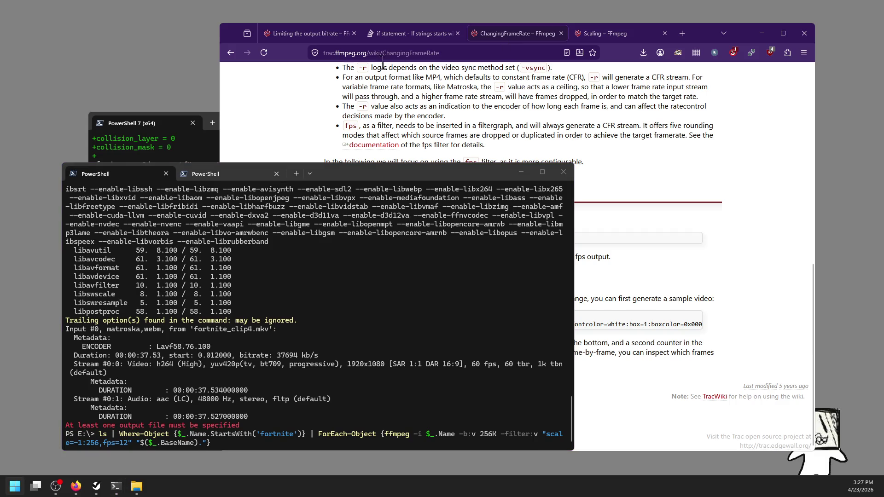
{"action": "key", "text": "Escape"}
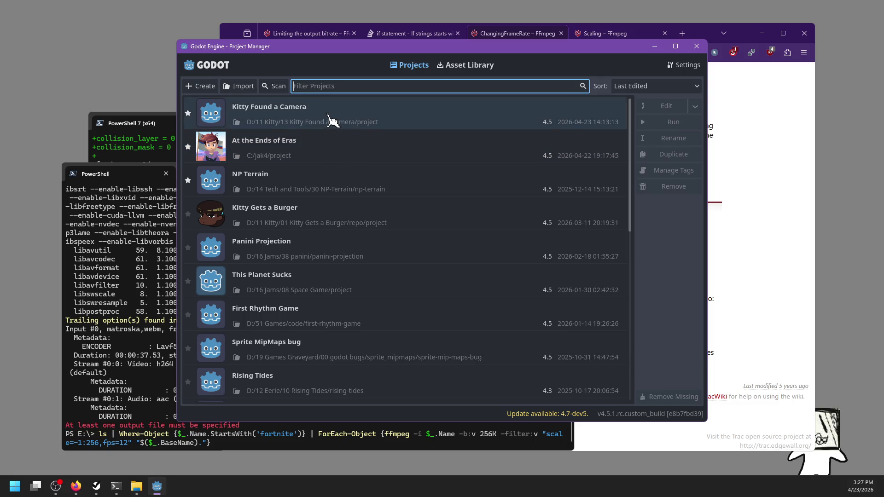
Step: Open Kitty Found a Camera in Godot, close the GitHub issue window, and raise the ChangingFrameRate page
{"action": "double_click", "coordinate": [331, 121]}
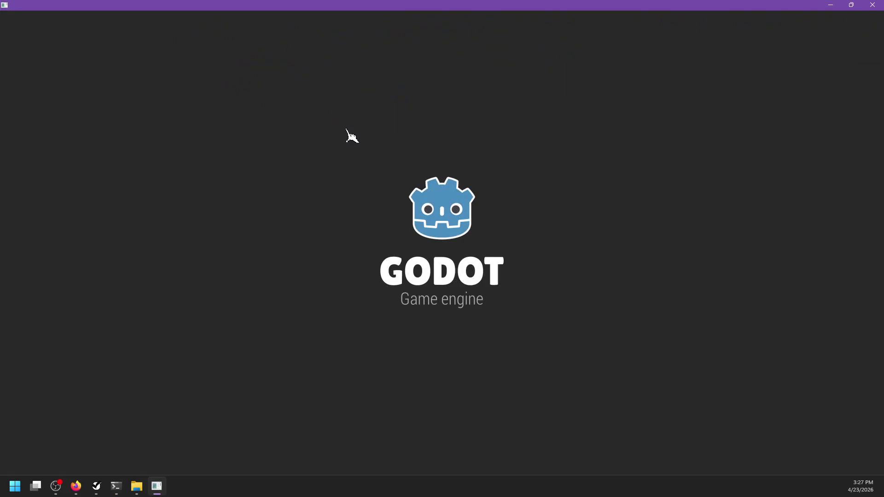
{"action": "mouse_move", "coordinate": [76, 487]}
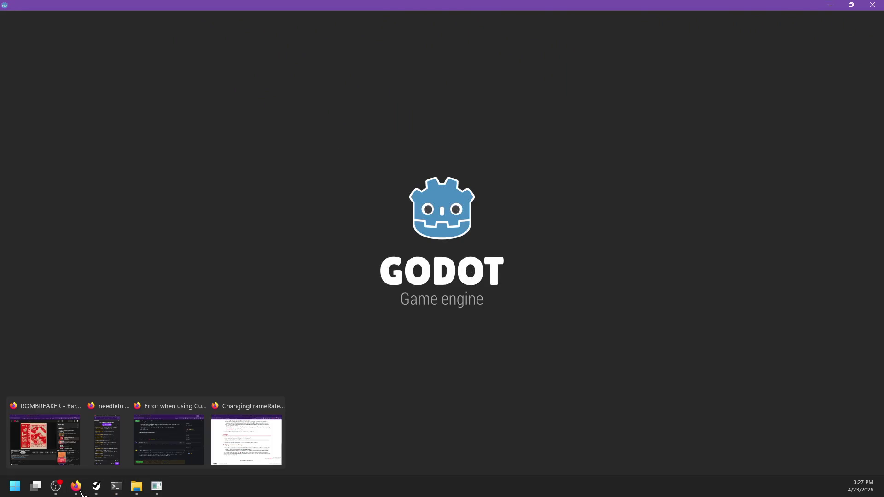
{"action": "left_click", "coordinate": [156, 458]}
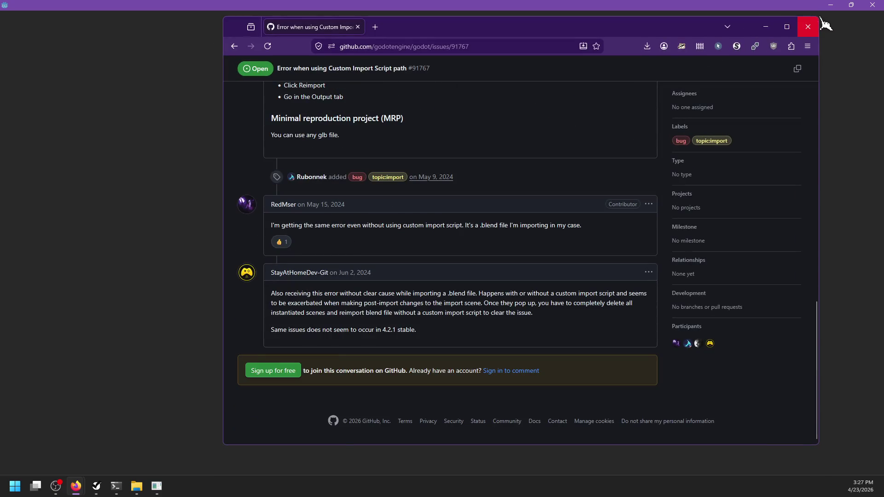
{"action": "left_click", "coordinate": [810, 27]}
{"action": "mouse_move", "coordinate": [76, 487]}
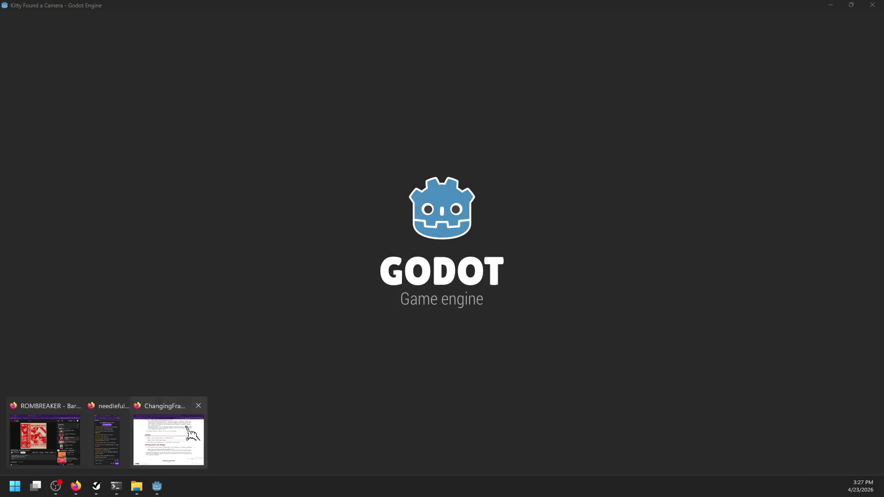
{"action": "left_click", "coordinate": [168, 435]}
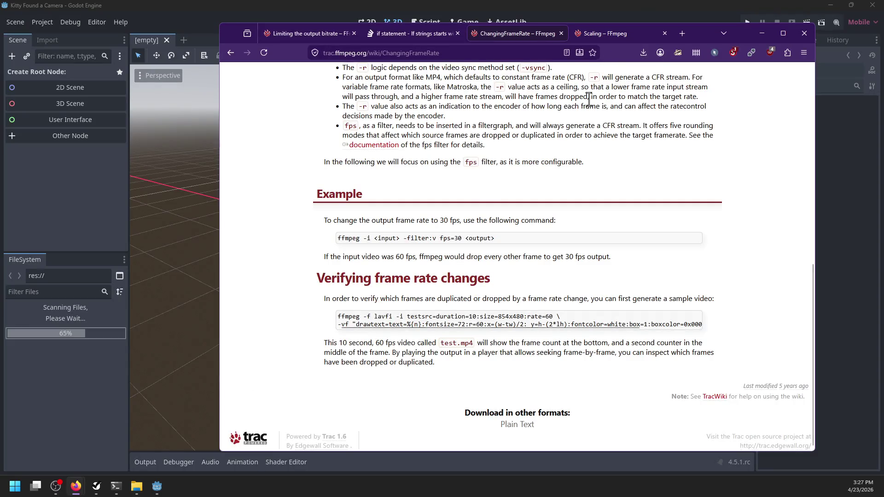
Step: Search 'ffmpeg audio' from the Scaling tab
{"action": "left_click", "coordinate": [593, 36]}
{"action": "left_click", "coordinate": [510, 53]}
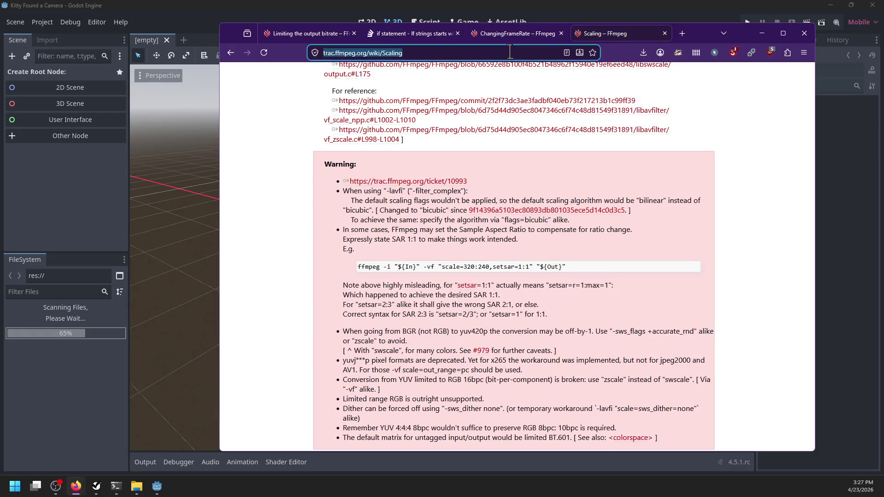
{"action": "type", "text": "ffmpeg audio"}
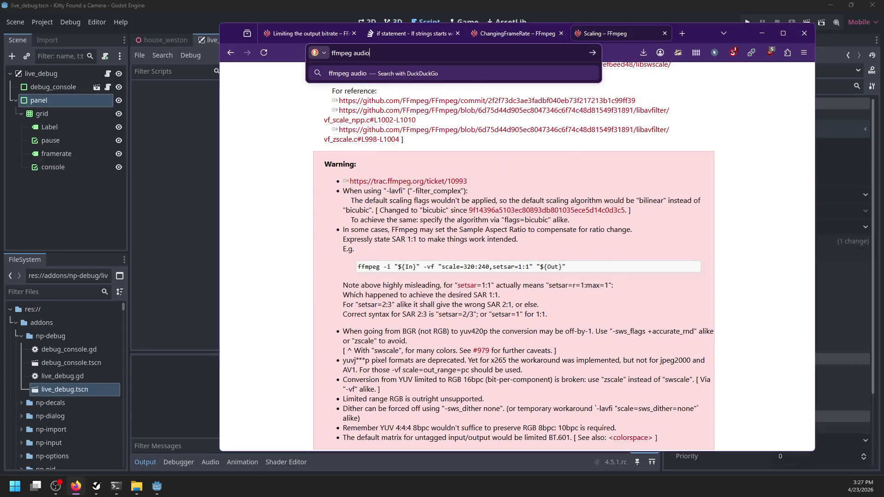
{"action": "key", "text": "Return"}
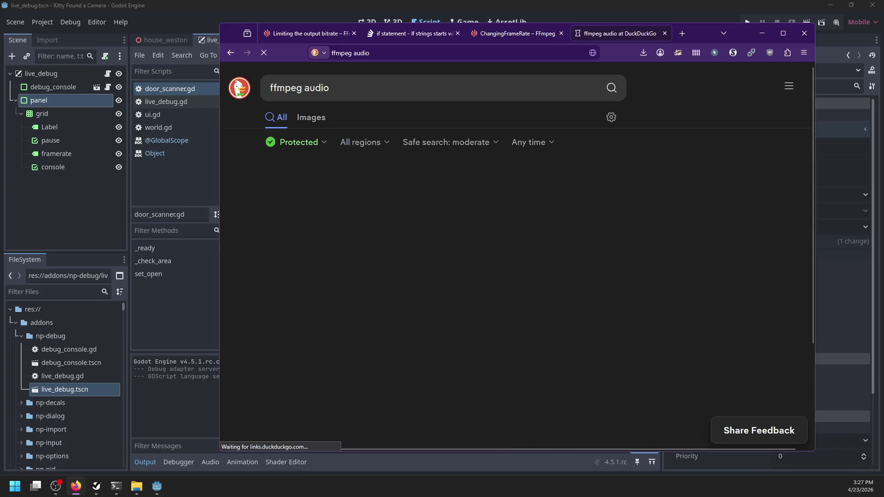
Step: Refine the query to 'ffmpeg disable audio' and open the Super User answer recommending -an
{"action": "left_click", "coordinate": [363, 85]}
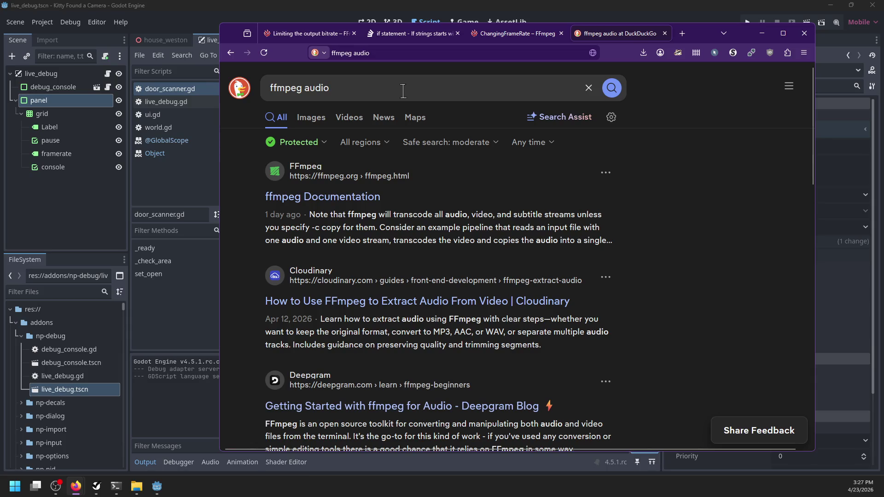
{"action": "key", "text": "ctrl+Left"}
{"action": "type", "text": "disable vide"}
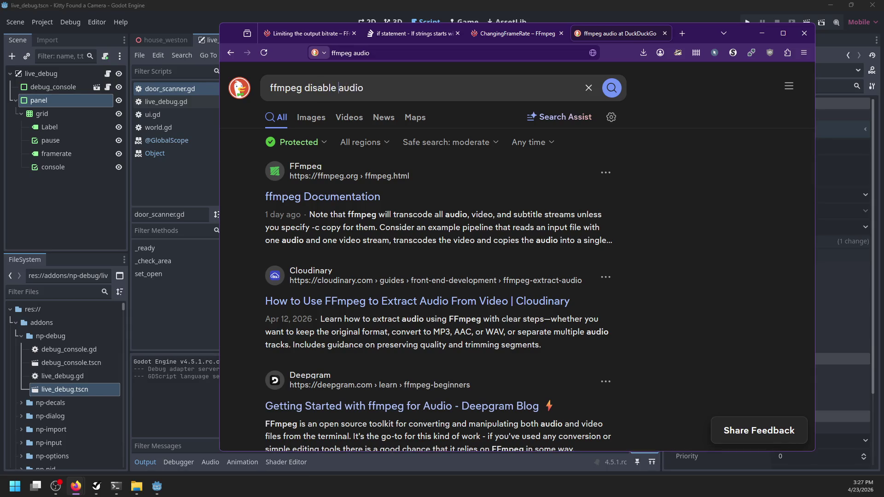
{"action": "key", "text": "BackSpace"}
{"action": "key", "text": "BackSpace"}
{"action": "key", "text": "BackSpace"}
{"action": "key", "text": "Return"}
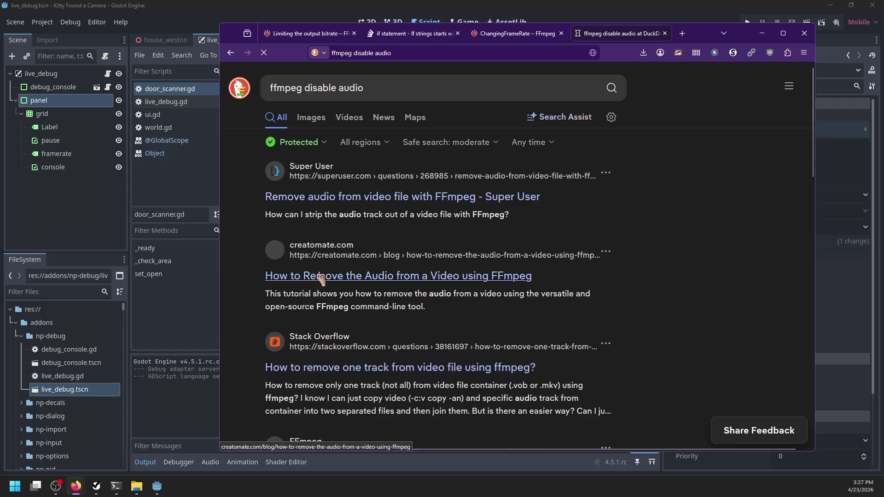
{"action": "left_click", "coordinate": [306, 197]}
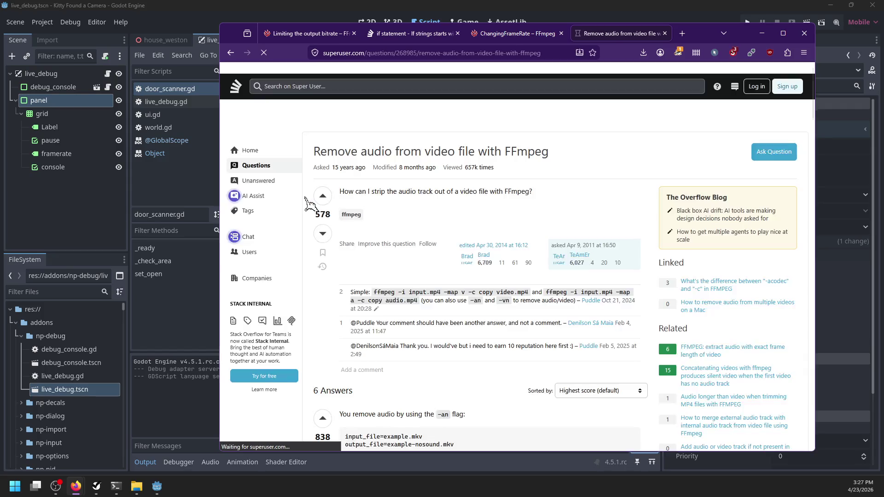
{"action": "scroll", "coordinate": [313, 296], "scroll_direction": "down", "scroll_amount": 3}
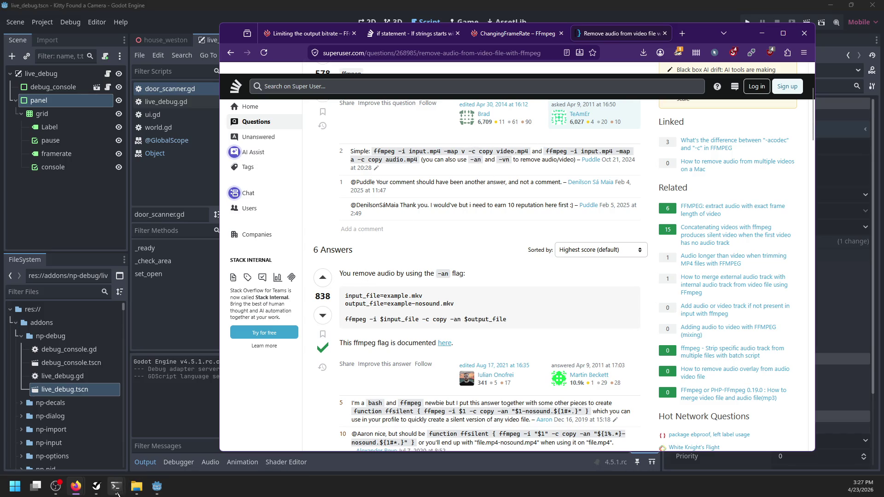
Step: Add the -an flag after 256K in the ffmpeg loop to drop audio
{"action": "mouse_move", "coordinate": [116, 491]}
{"action": "left_click", "coordinate": [193, 445]}
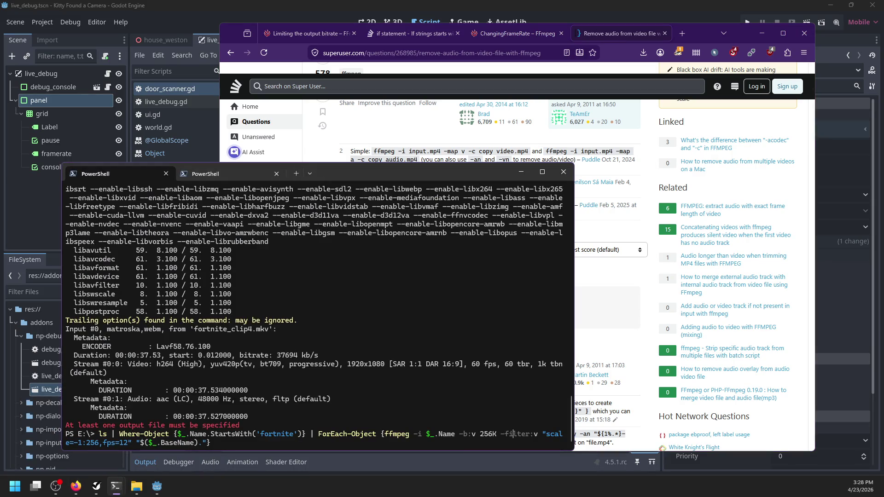
{"action": "type", "text": "-an"}
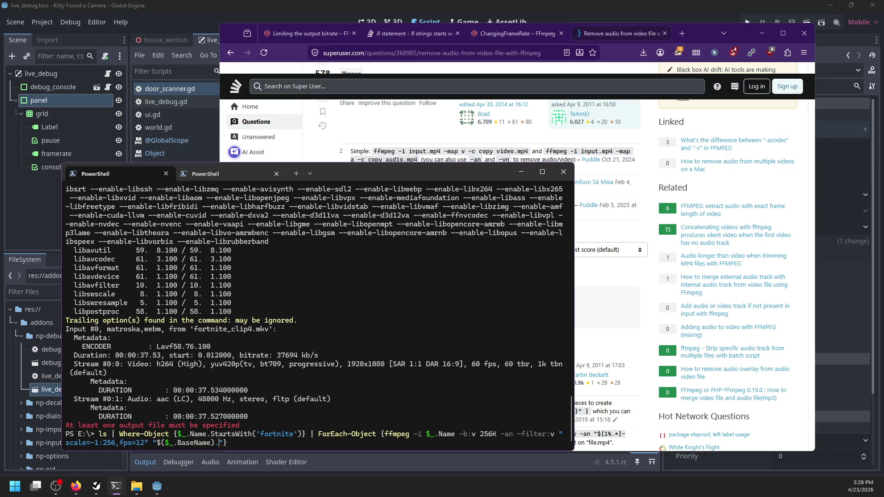
Step: Filter the Godot project's file list for 'video'
{"action": "left_click", "coordinate": [156, 486]}
{"action": "left_click", "coordinate": [50, 292]}
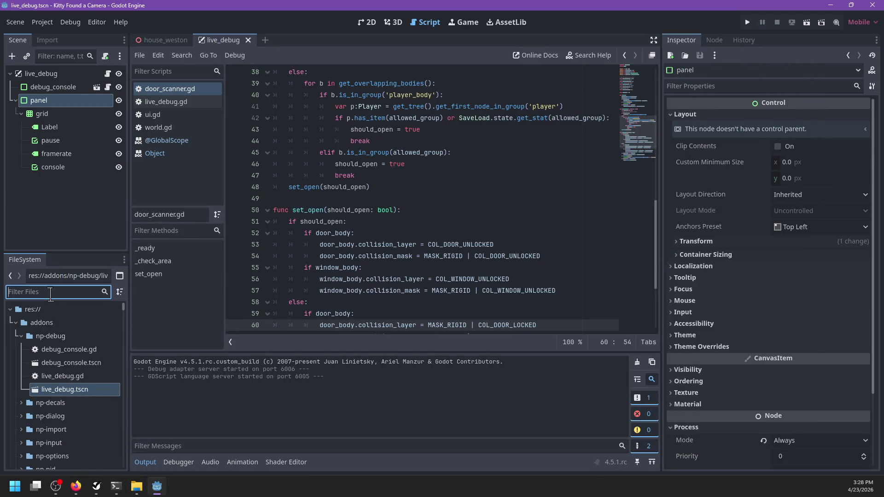
{"action": "type", "text": "mp43"}
{"action": "key", "text": "BackSpace"}
{"action": "key", "text": "BackSpace"}
{"action": "key", "text": "BackSpace"}
{"action": "type", "text": "video"}
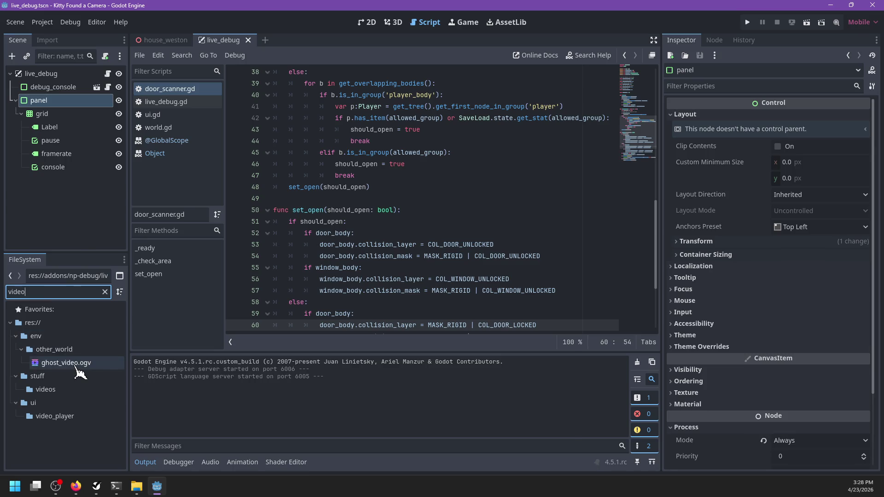
Step: Set the output extension to .ogv and run the batch conversion of the fortnite clips
{"action": "key", "text": "alt+Tab"}
{"action": "type", "text": "ogv"}
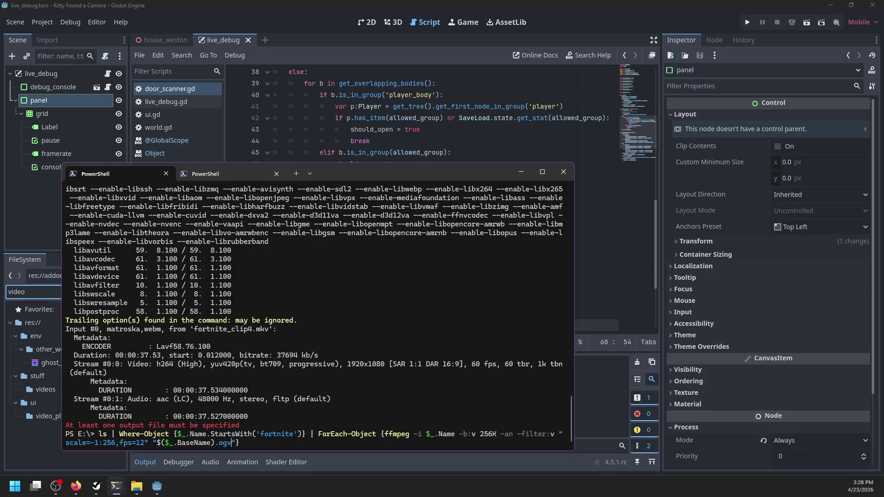
{"action": "key", "text": "Return"}
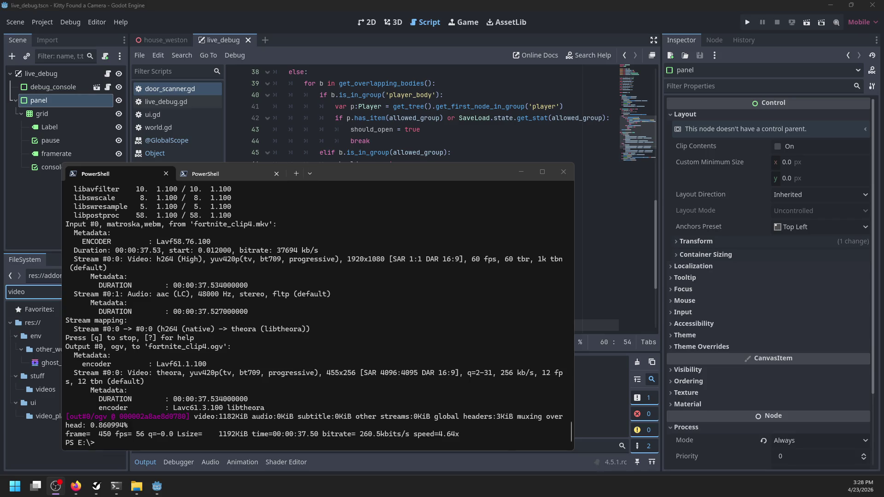
{"action": "left_click", "coordinate": [325, 37]}
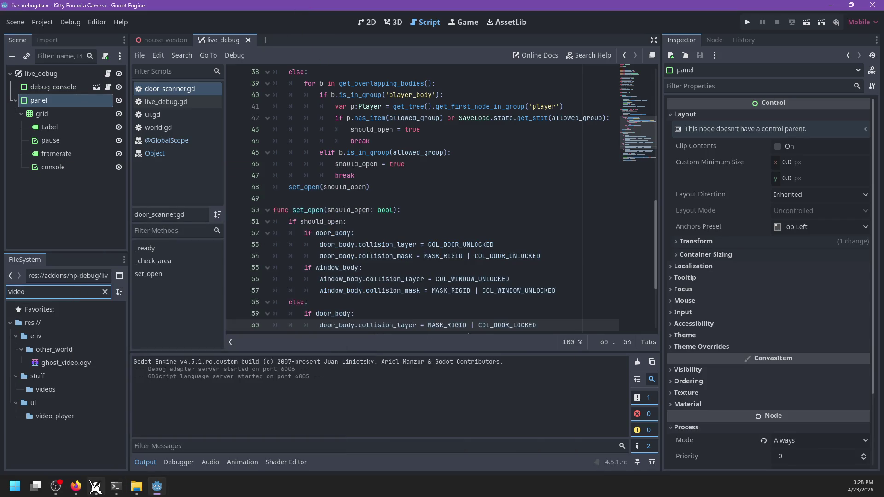
Step: Play fortnite_clip1, clip2 and clip3.ogv from Footage 2 (E:) in VLC, closing VLC after each
{"action": "left_click", "coordinate": [138, 488]}
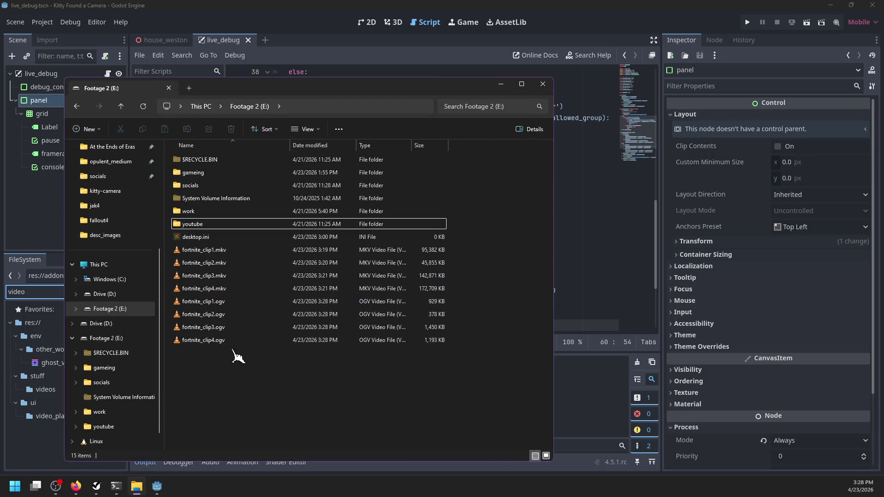
{"action": "left_click", "coordinate": [212, 303]}
{"action": "double_click", "coordinate": [212, 303]}
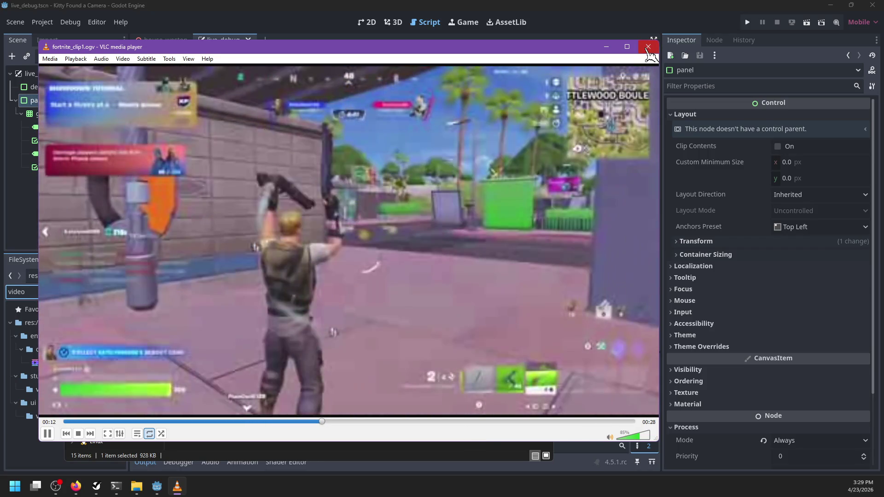
{"action": "left_click", "coordinate": [648, 47]}
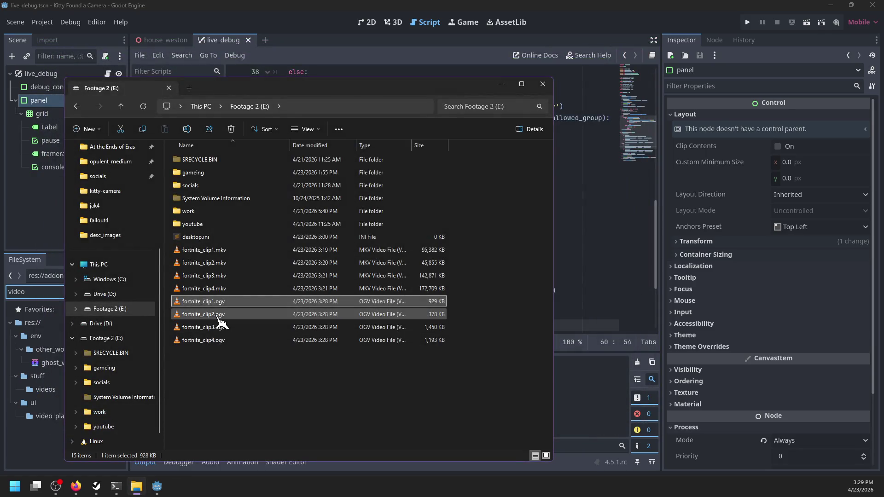
{"action": "double_click", "coordinate": [219, 316]}
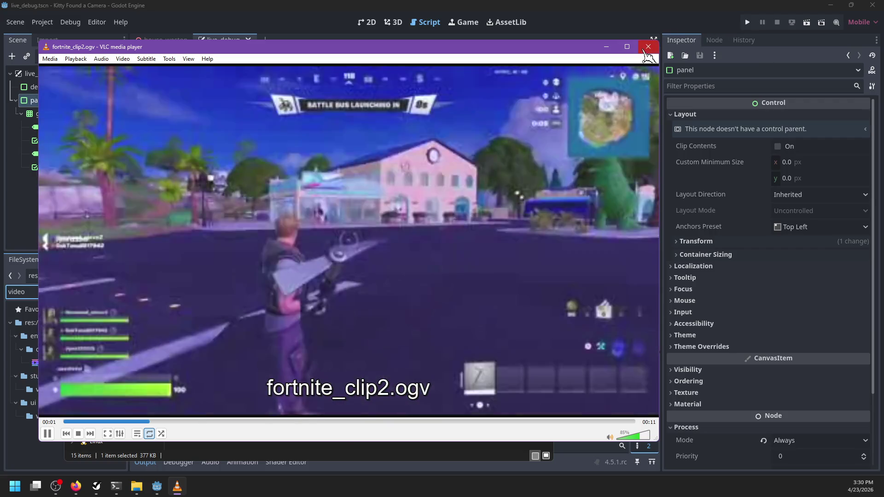
{"action": "left_click", "coordinate": [647, 48]}
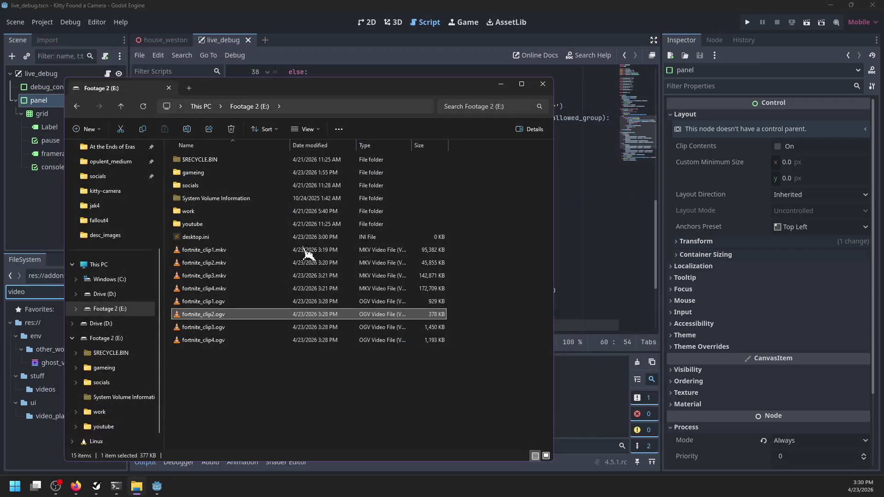
{"action": "double_click", "coordinate": [208, 330]}
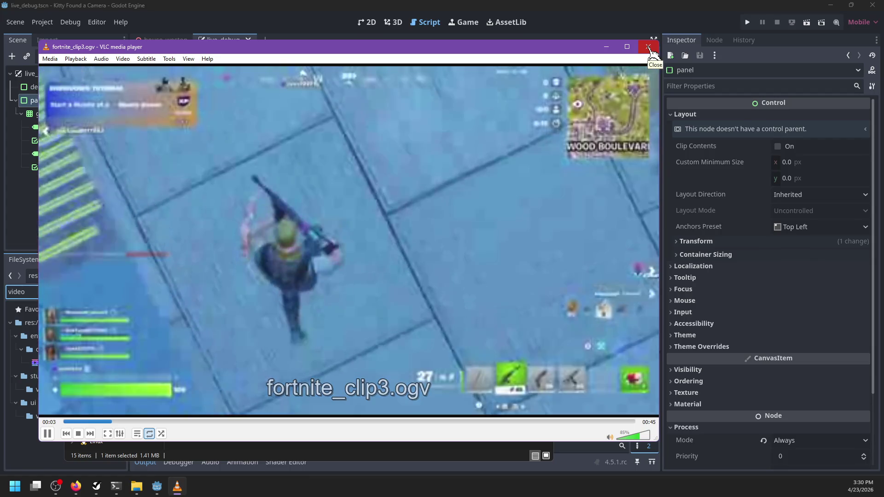
{"action": "left_click", "coordinate": [648, 48]}
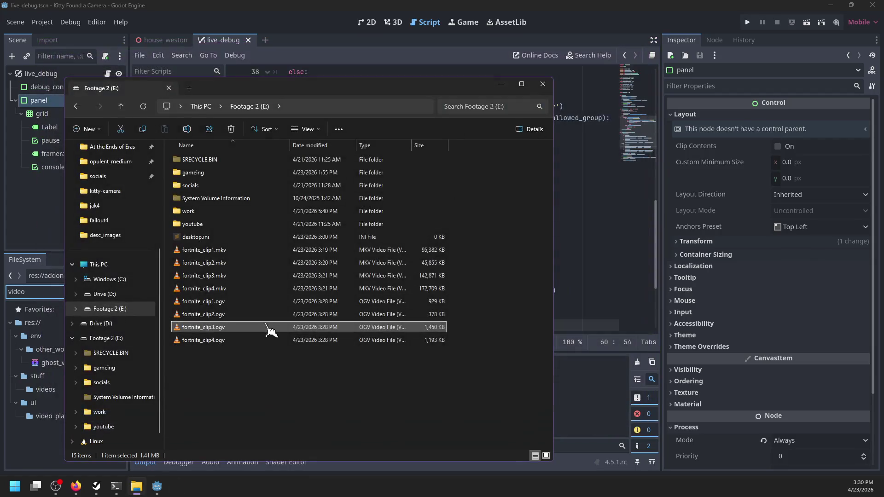
{"action": "key", "text": "super"}
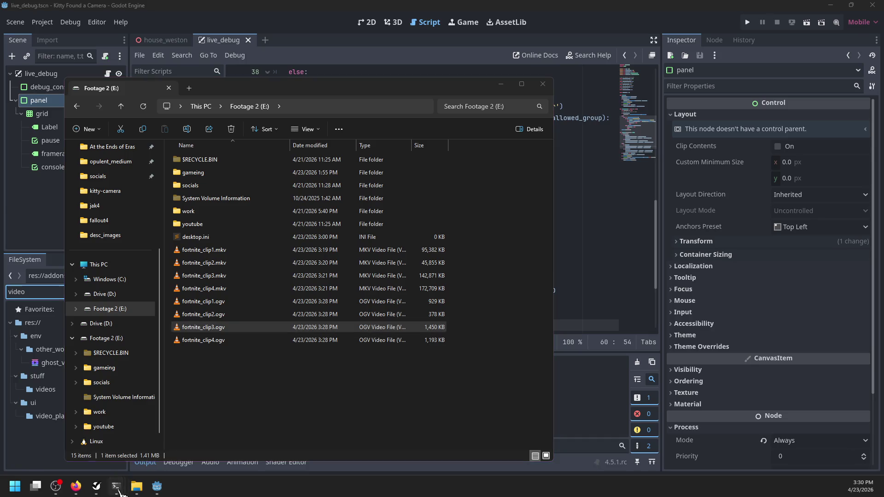
Step: Move the PowerShell window up and to the right and type 'ffmefo' at its prompt
{"action": "mouse_move", "coordinate": [119, 489]}
{"action": "left_click", "coordinate": [165, 440]}
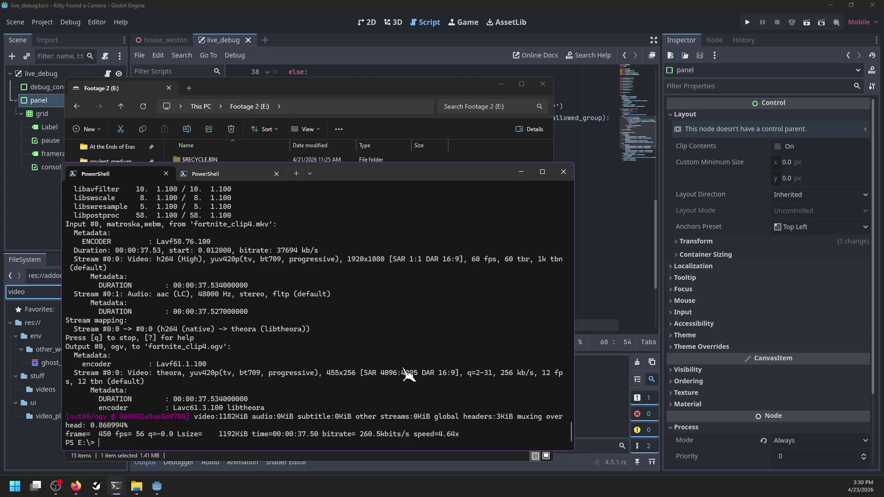
{"action": "left_click_drag", "start_coordinate": [359, 178], "coordinate": [633, 128]}
{"action": "type", "text": "ffm,"}
{"action": "key", "text": "BackSpace"}
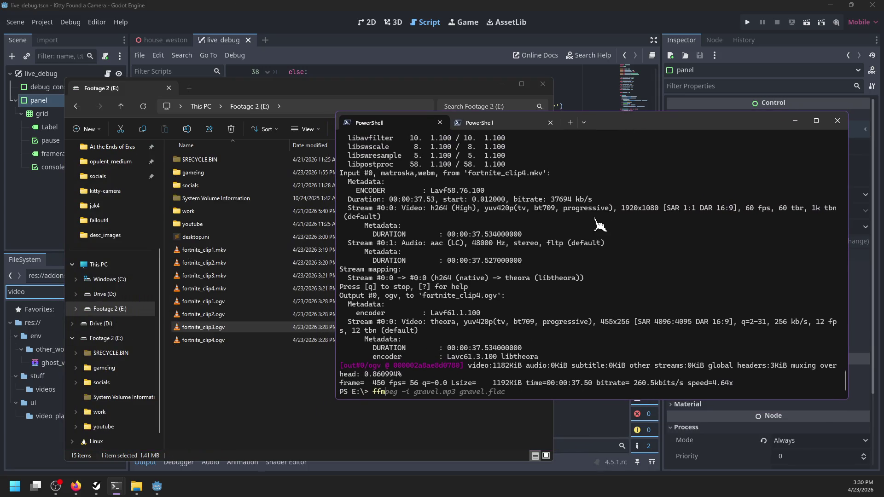
{"action": "type", "text": "eg -i "}
{"action": "type", "text": "fortnite_clip3.ogv -"}
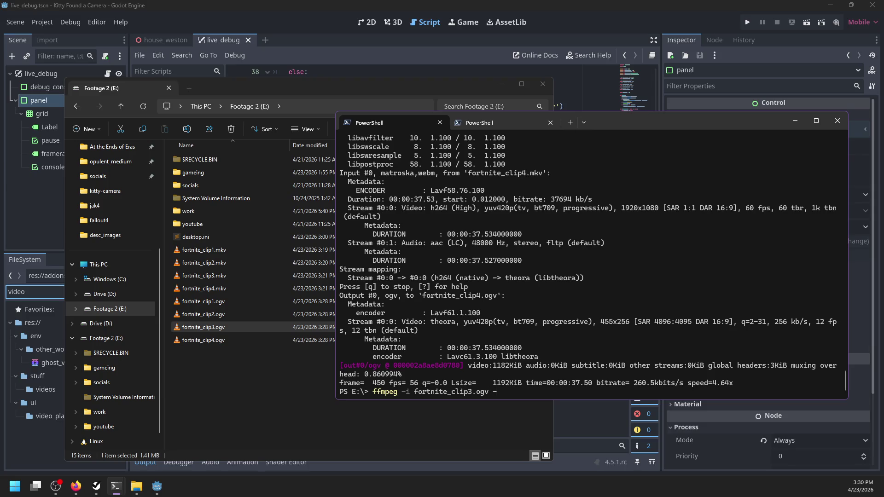
Step: Replay fortnite_clip3.ogv in VLC, seeking to the 3-second mark where the action starts, then close it
{"action": "double_click", "coordinate": [224, 327]}
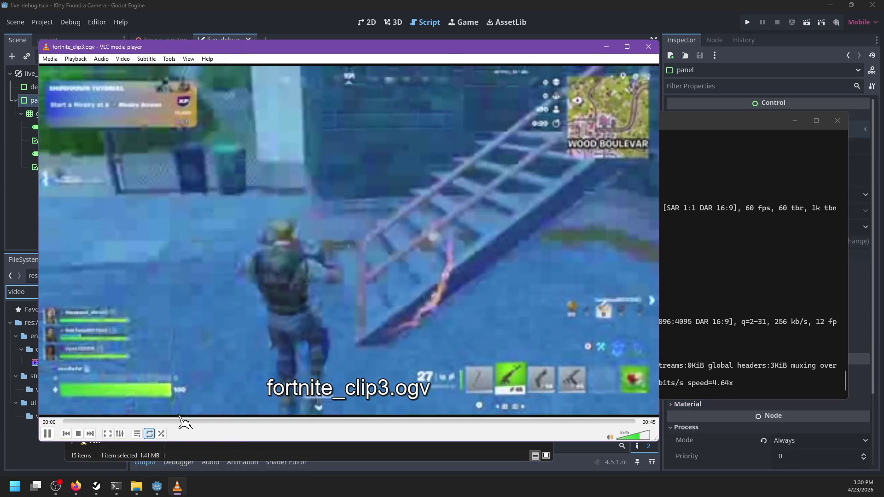
{"action": "key", "text": "space"}
{"action": "key", "text": "space"}
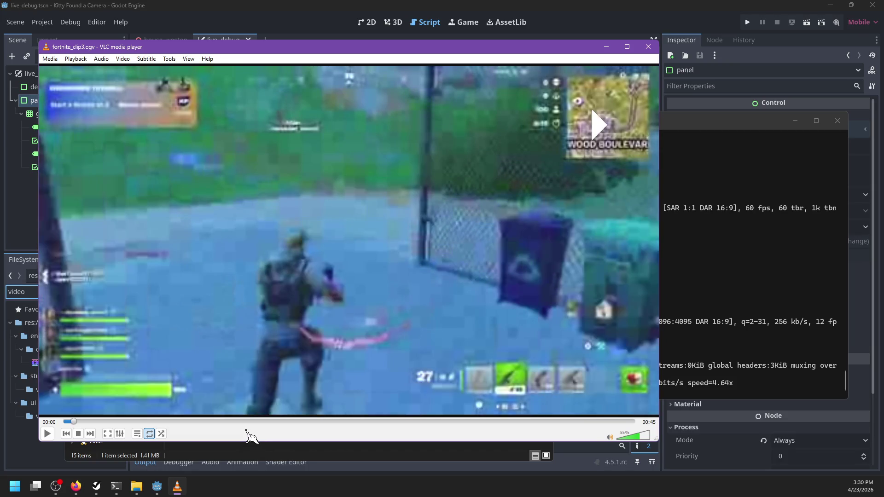
{"action": "key", "text": "space"}
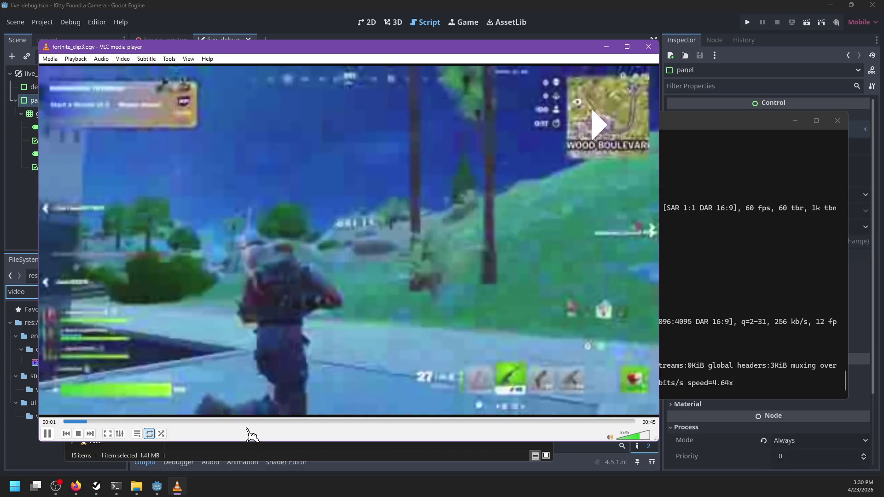
{"action": "key", "text": "space"}
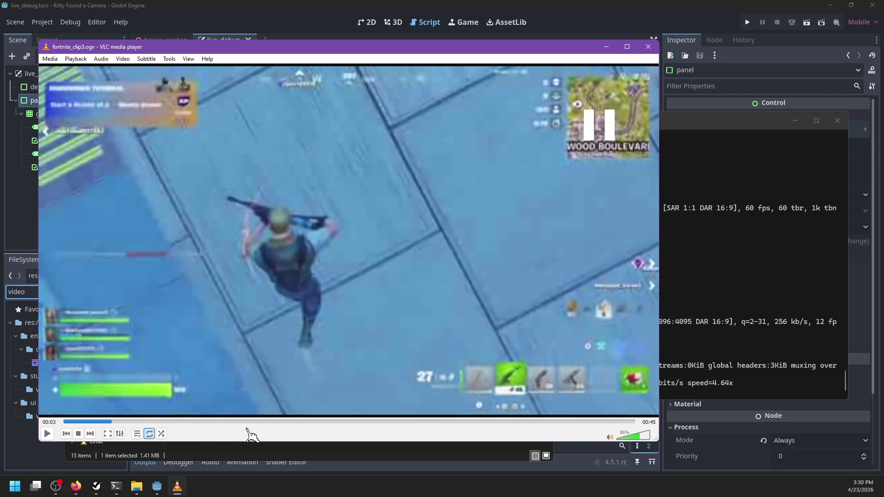
{"action": "key", "text": "Left"}
{"action": "key", "text": "Right"}
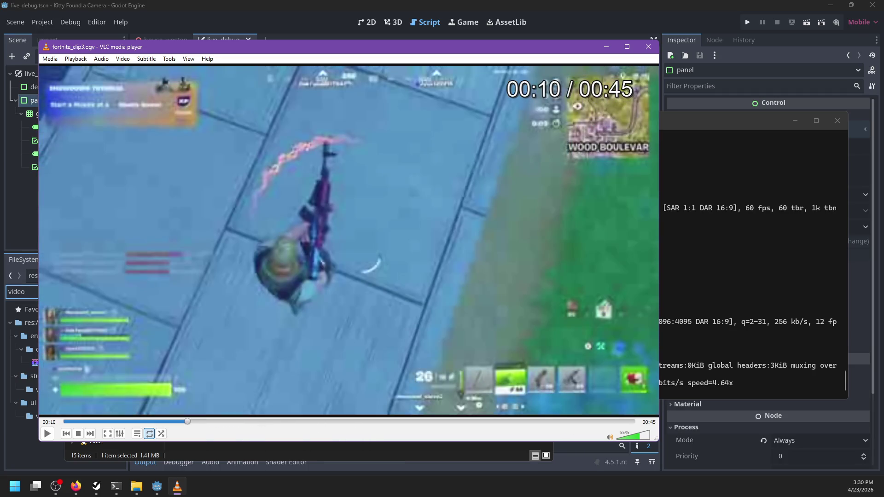
{"action": "left_click_drag", "start_coordinate": [138, 422], "coordinate": [102, 422]}
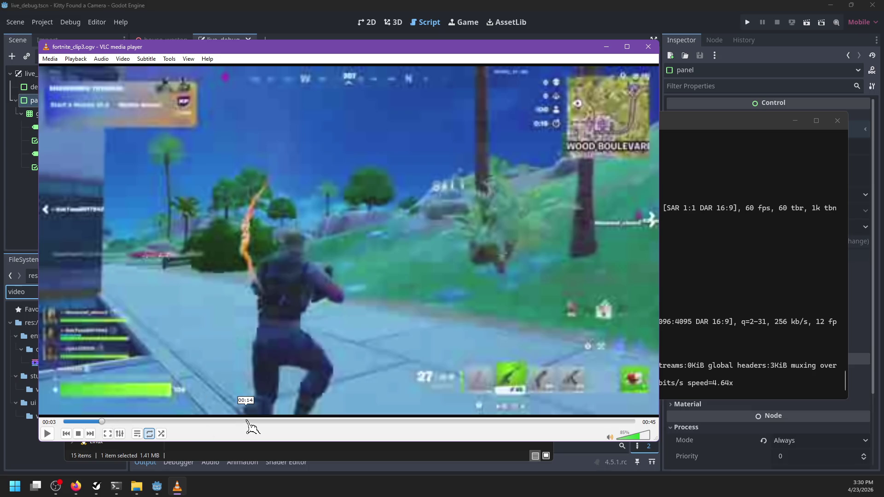
{"action": "key", "text": "space"}
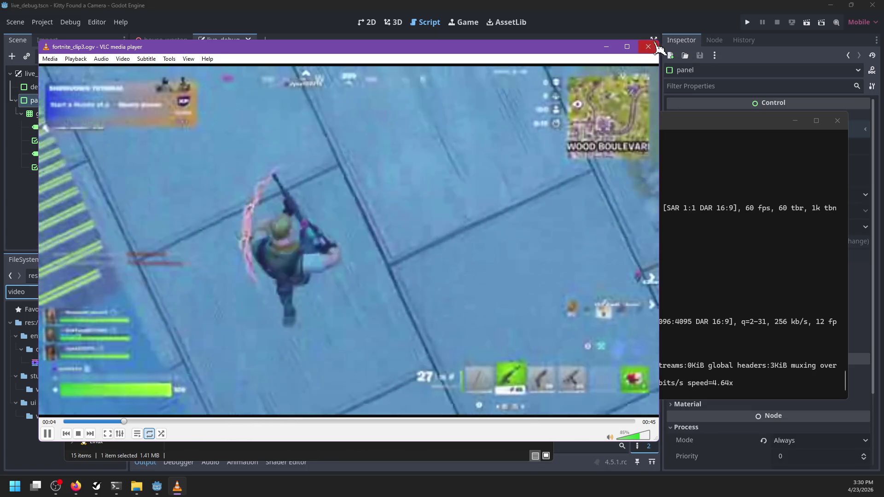
{"action": "left_click", "coordinate": [648, 47]}
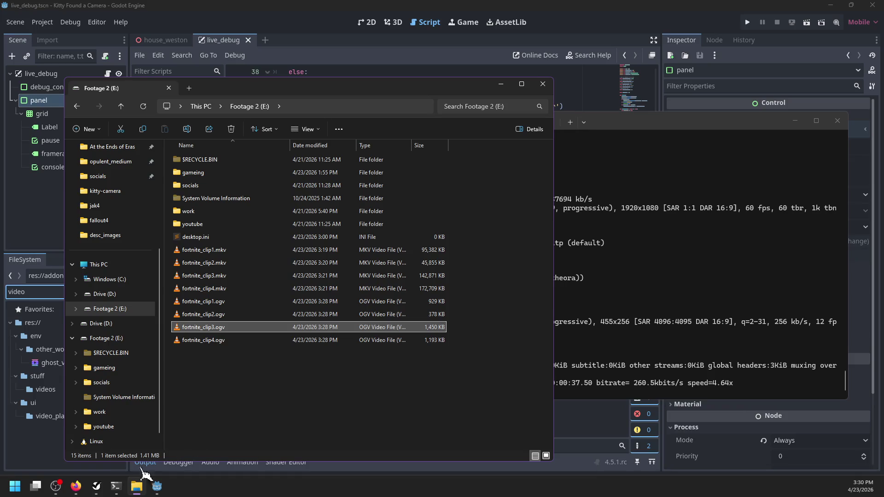
Step: Search the web for 'ffmpeg start time' in Firefox
{"action": "mouse_move", "coordinate": [76, 486]}
{"action": "left_click", "coordinate": [162, 451]}
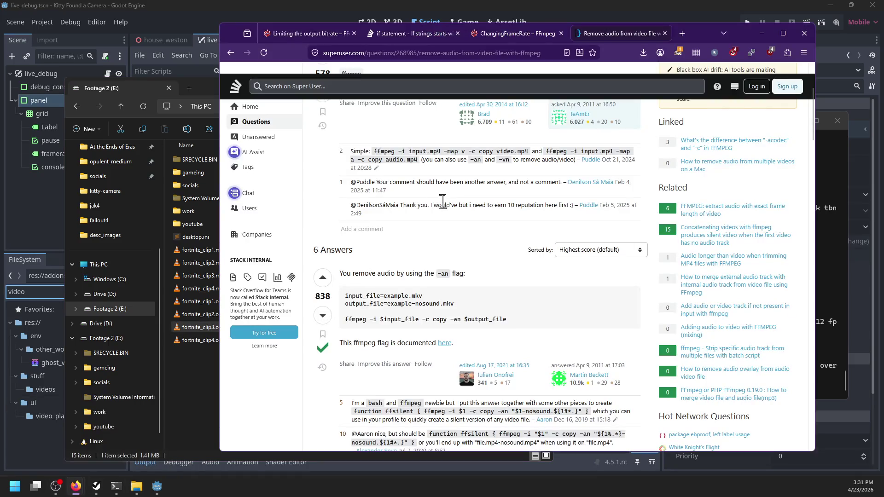
{"action": "left_click", "coordinate": [498, 48]}
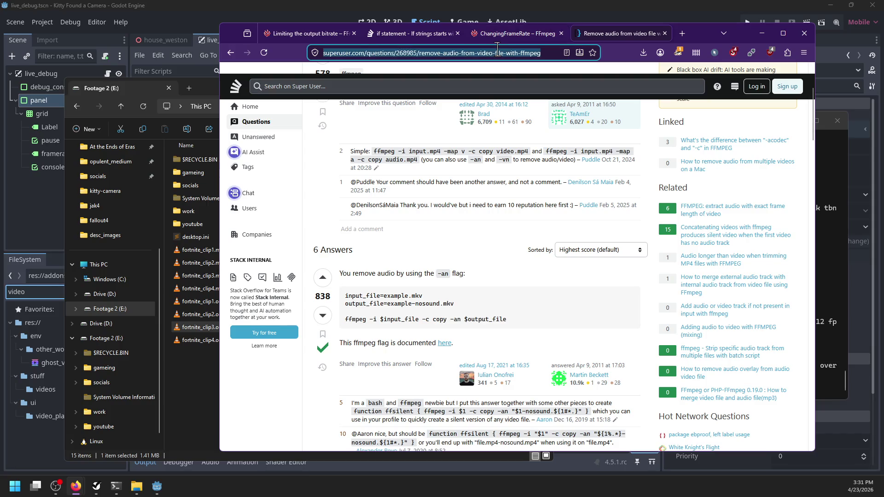
{"action": "type", "text": "ffmpeg start time"}
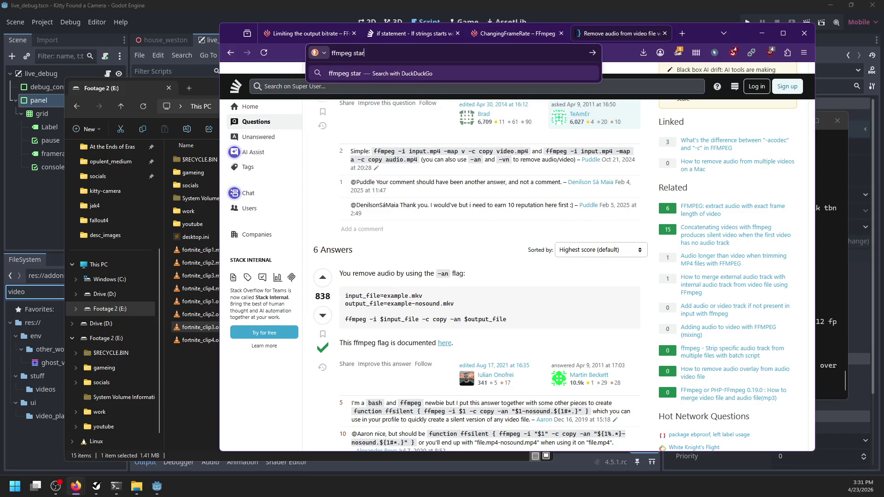
{"action": "key", "text": "Return"}
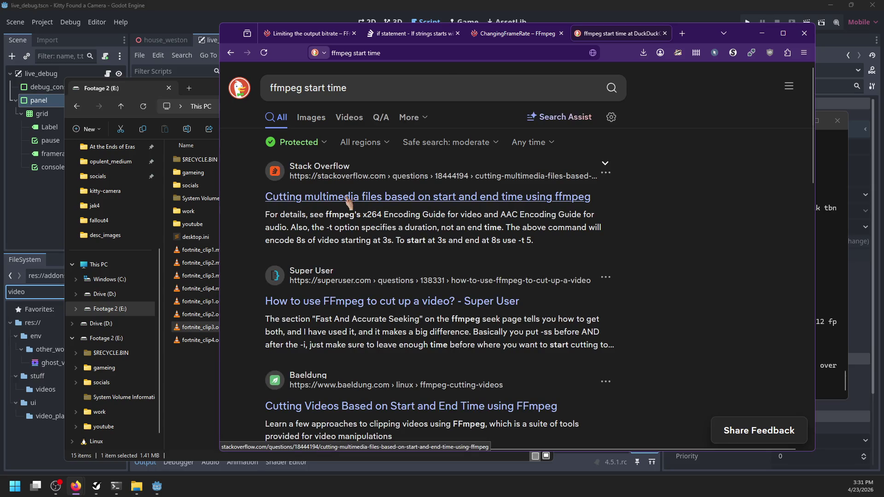
Step: Open and read the Stack Overflow question on cutting video by start and end time
{"action": "left_click", "coordinate": [349, 198]}
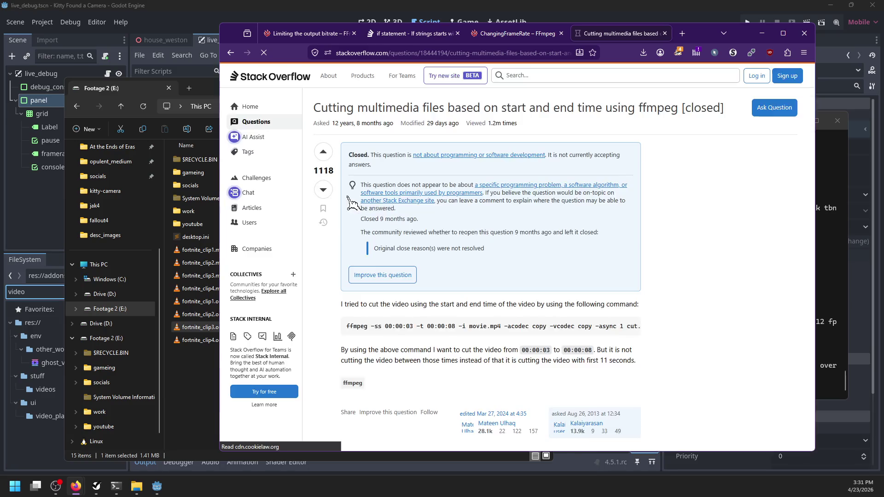
{"action": "scroll", "coordinate": [357, 215], "scroll_direction": "down", "scroll_amount": 5}
{"action": "scroll", "coordinate": [331, 257], "scroll_direction": "up", "scroll_amount": 3}
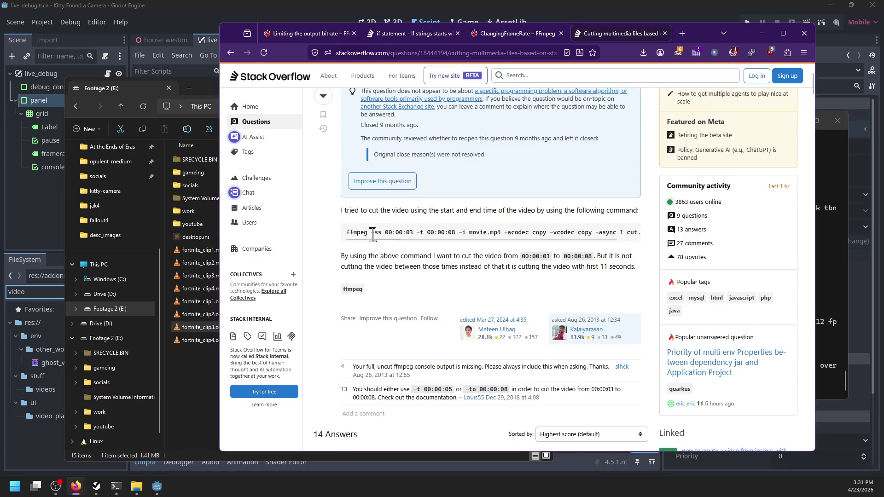
{"action": "mouse_move", "coordinate": [374, 239]}
{"action": "left_mouse_down"}
{"action": "mouse_move", "coordinate": [394, 239]}
{"action": "mouse_move", "coordinate": [382, 232]}
{"action": "left_mouse_up"}
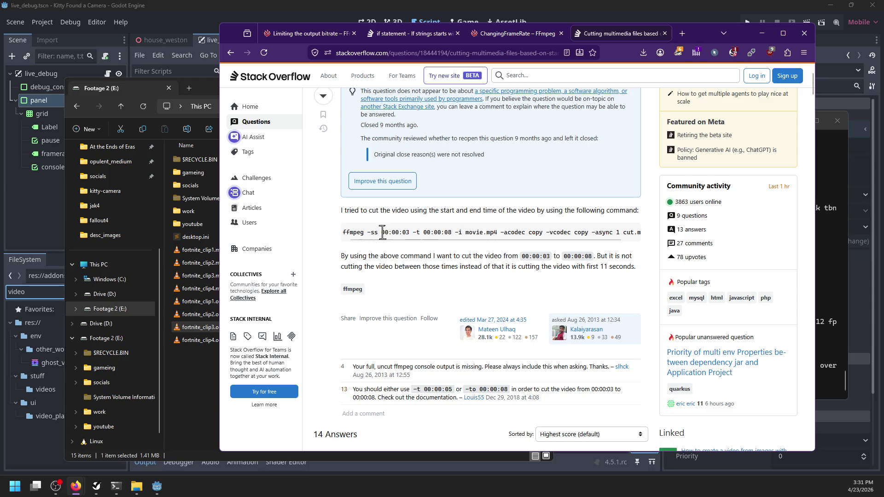
{"action": "mouse_move", "coordinate": [467, 240]}
{"action": "left_mouse_down"}
{"action": "mouse_move", "coordinate": [491, 246]}
{"action": "mouse_move", "coordinate": [446, 242]}
{"action": "left_mouse_up"}
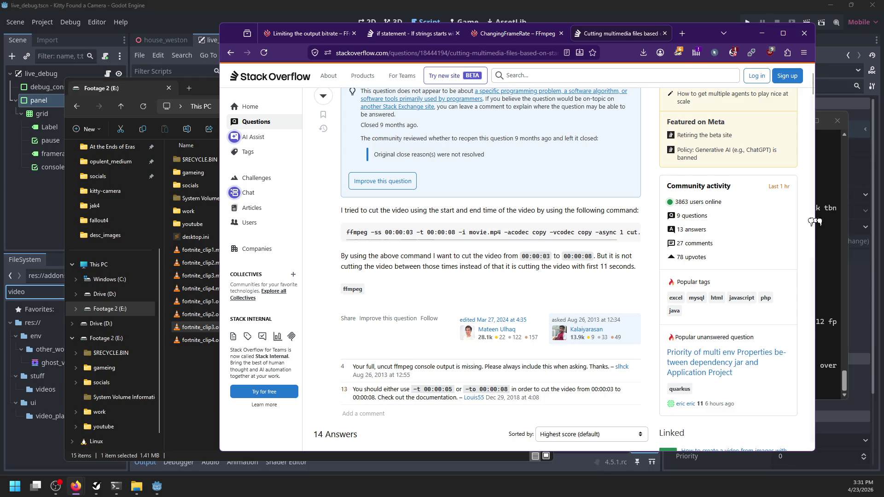
{"action": "left_click", "coordinate": [831, 190]}
{"action": "type", "text": "ffmpeg -i fortnite_clip3.ogv -ss 00:03 fortnite_clip3_clipped.ogv"}
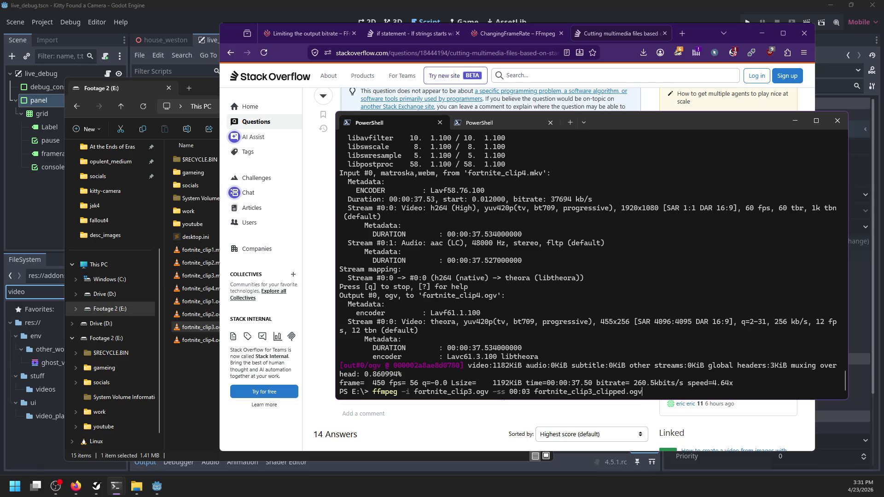
Step: Trim fortnite_clip3.ogv from 00:03 into fortnite_clip3_clipped.ogv and play the result to check it
{"action": "key", "text": "Return"}
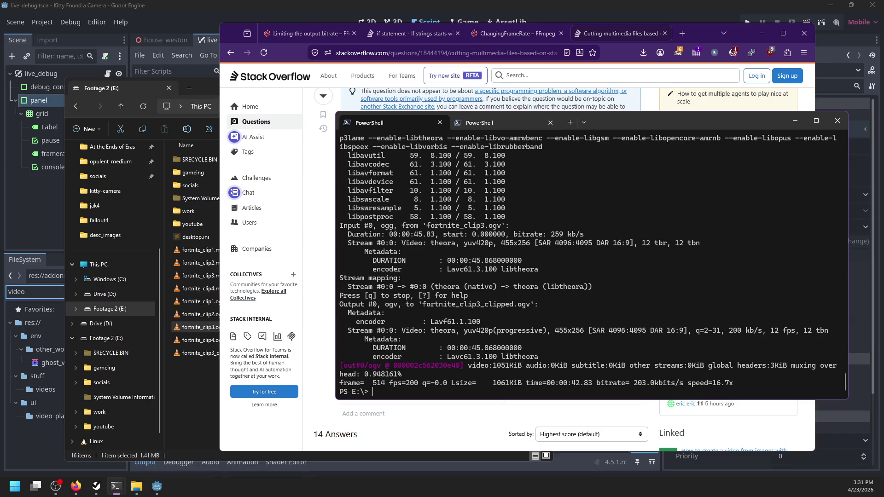
{"action": "left_click", "coordinate": [209, 397]}
{"action": "left_click", "coordinate": [222, 357]}
{"action": "double_click", "coordinate": [225, 361]}
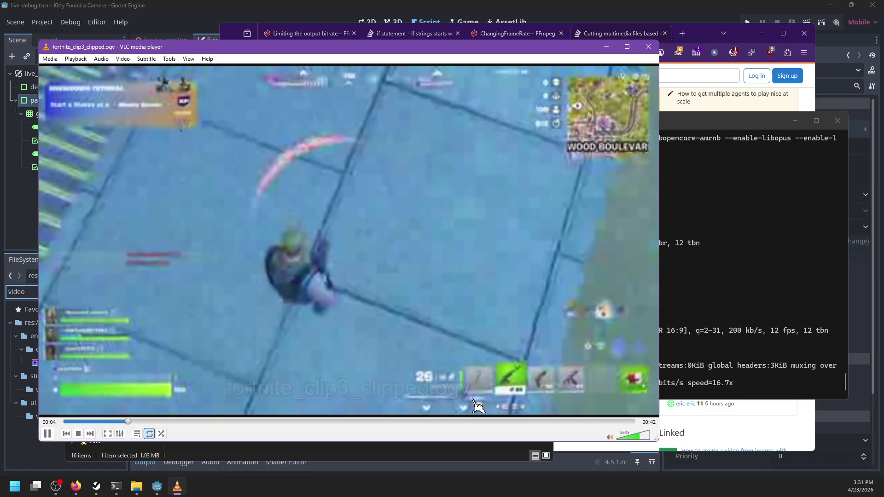
{"action": "left_click", "coordinate": [648, 47]}
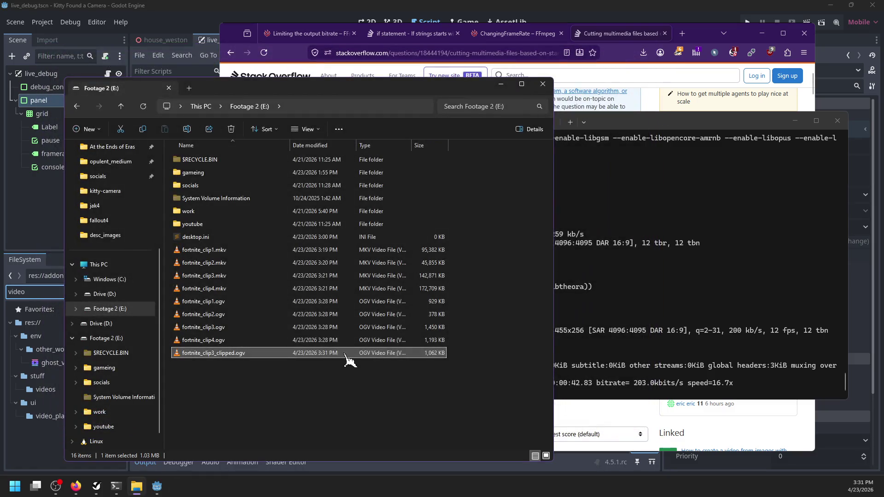
Step: Play fortnite_clip4.ogv from the start, pause near 1 second, and recall the ffmpeg command
{"action": "left_click", "coordinate": [328, 342]}
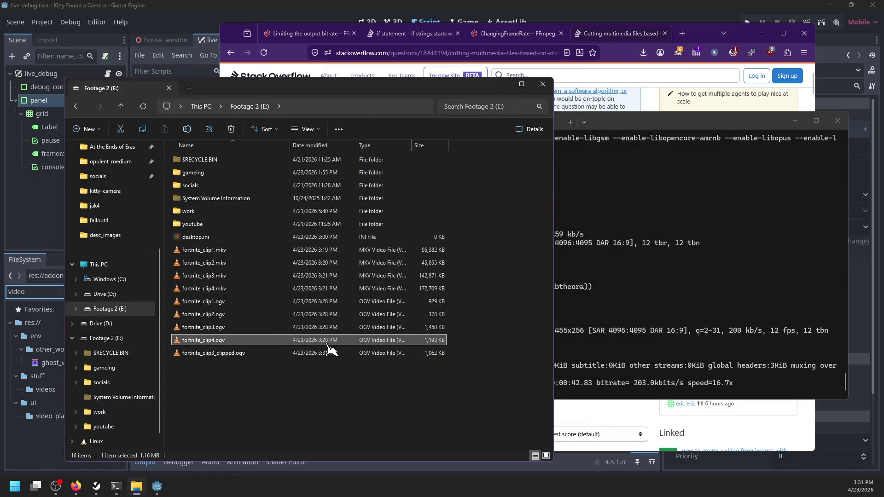
{"action": "left_click", "coordinate": [288, 306]}
{"action": "left_click", "coordinate": [233, 354], "text": "shift"}
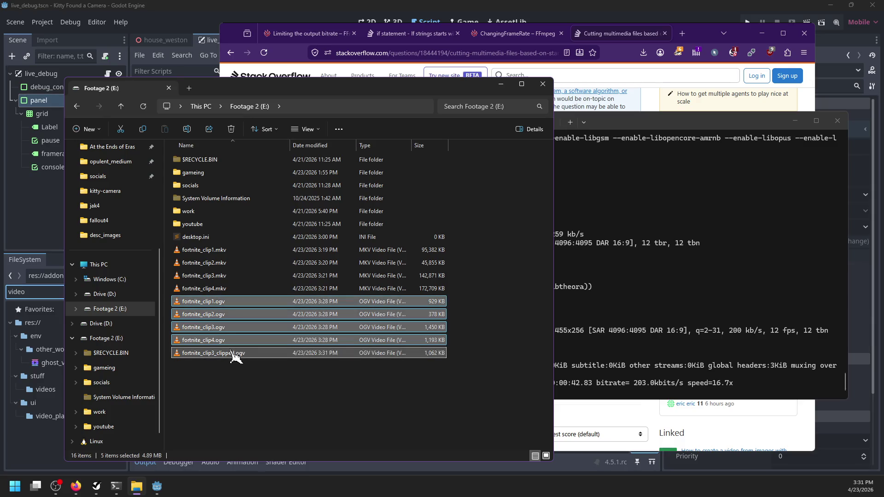
{"action": "double_click", "coordinate": [228, 339]}
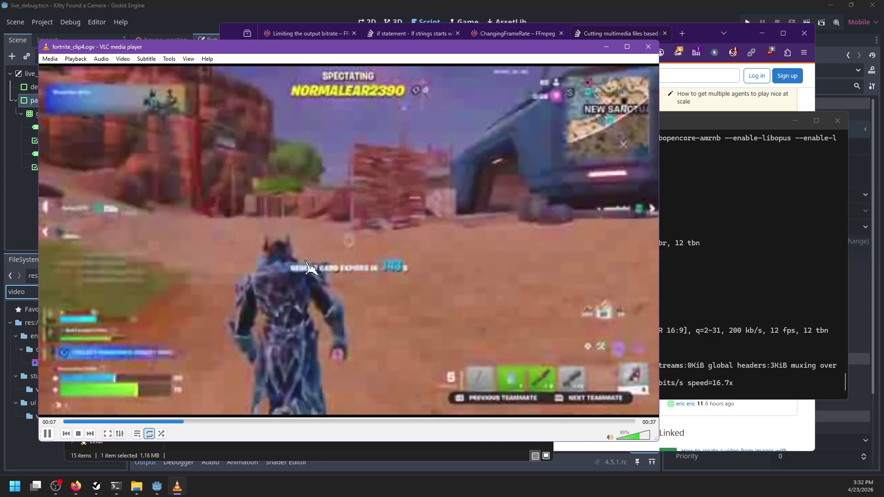
{"action": "left_click", "coordinate": [71, 422]}
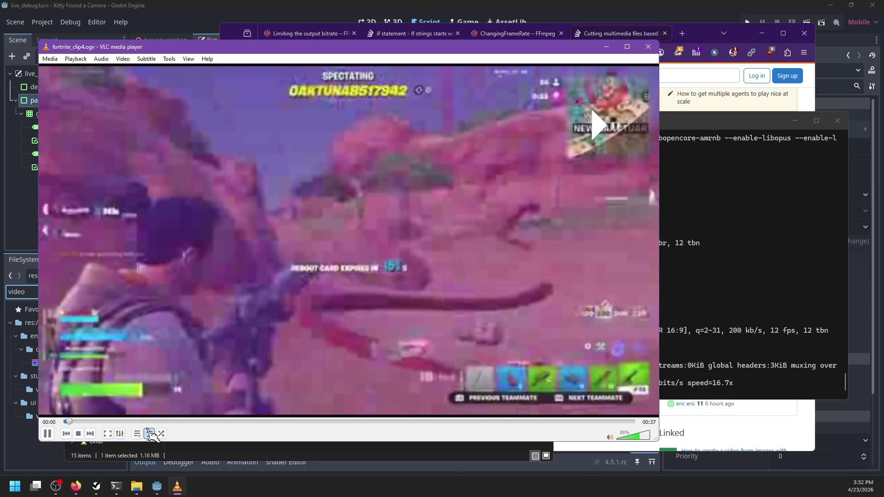
{"action": "key", "text": "space"}
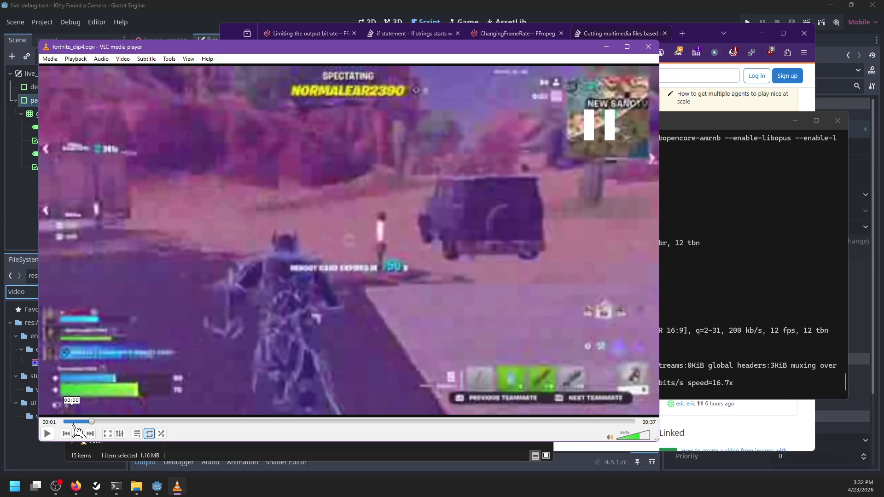
{"action": "left_click", "coordinate": [117, 486]}
{"action": "key", "text": "Up"}
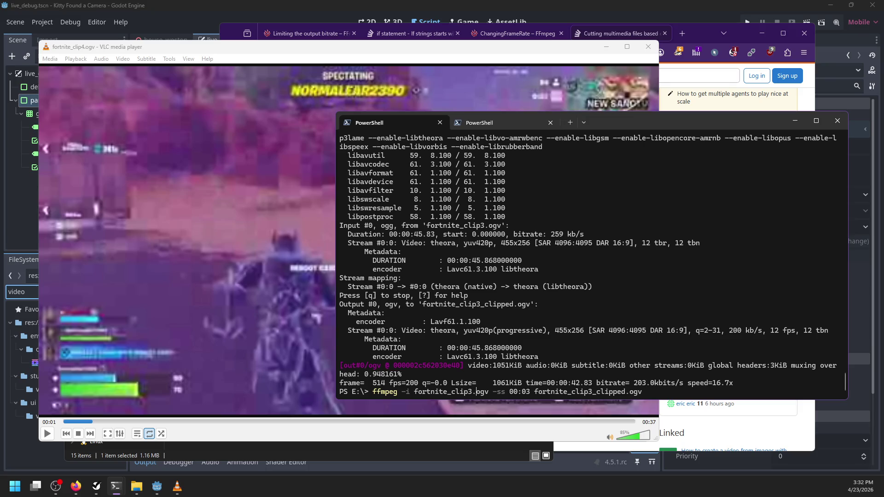
Step: Edit the recalled command to trim fortnite_clip4.ogv from 00:01 into fortnite_clip4_clipped.ogv, and run it
{"action": "key", "text": "Delete"}
{"action": "type", "text": "4"}
{"action": "key", "text": "BackSpace"}
{"action": "type", "text": "1"}
{"action": "key", "text": "BackSpace"}
{"action": "type", "text": "4"}
{"action": "key", "text": "Return"}
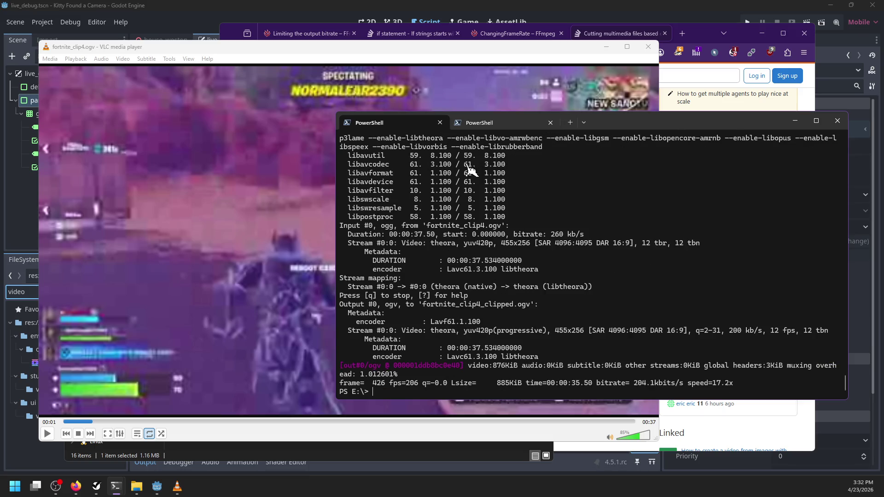
{"action": "left_click", "coordinate": [564, 49]}
Step: Delete the original Fortnite clips on Footage 2 (E:) that the trimmed versions replace
{"action": "left_click", "coordinate": [649, 47]}
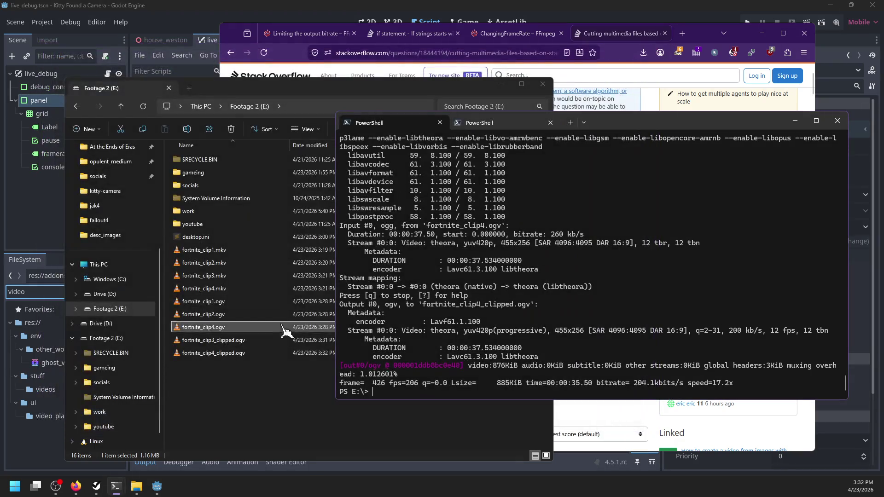
{"action": "left_click", "coordinate": [253, 389]}
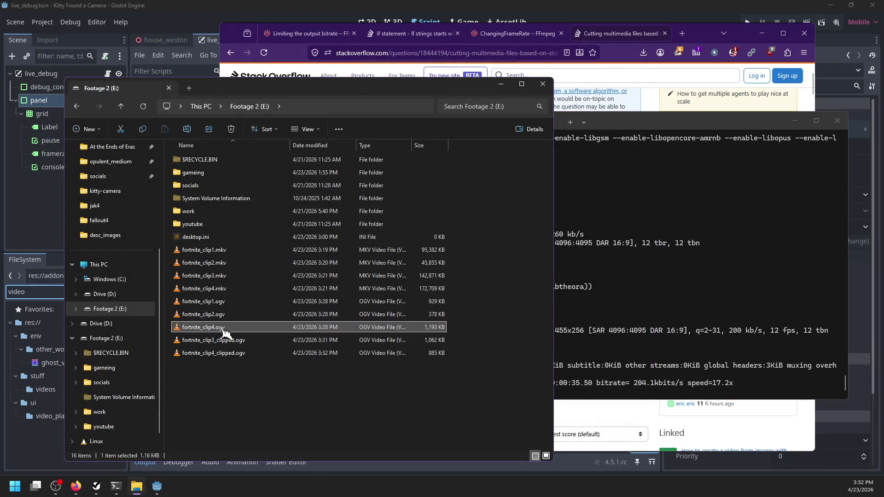
{"action": "left_click", "coordinate": [240, 276]}
{"action": "left_click", "coordinate": [216, 327], "text": "ctrl"}
{"action": "key", "text": "Delete"}
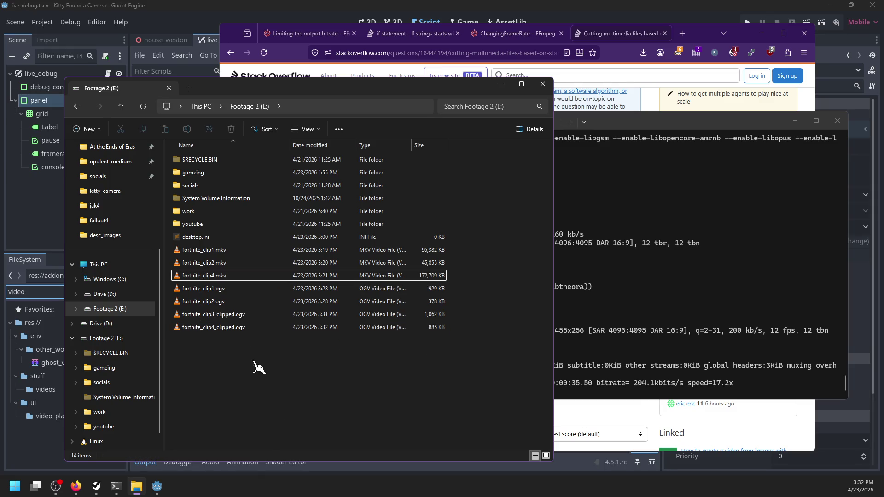
{"action": "left_click_drag", "start_coordinate": [232, 368], "coordinate": [214, 257]}
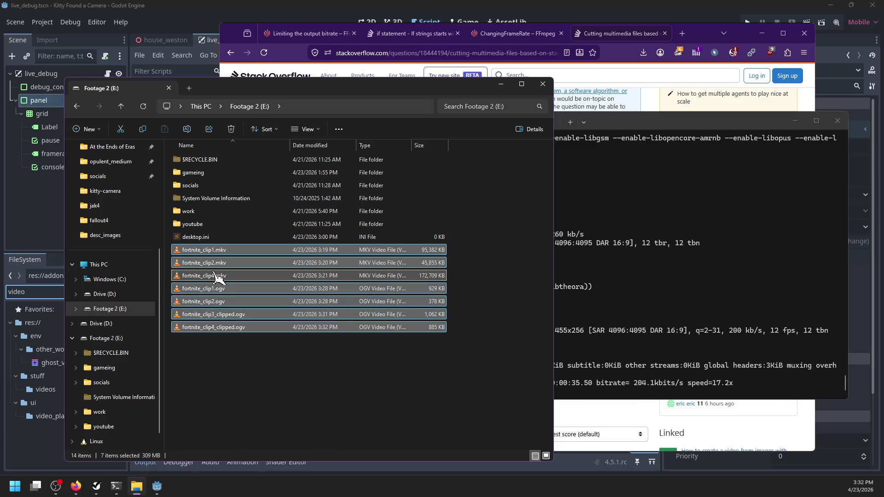
Step: Delete the three leftover MKV files, fortnite_clip3.mkv, and the unclipped fortnite_clip4.ogv
{"action": "left_click", "coordinate": [217, 279]}
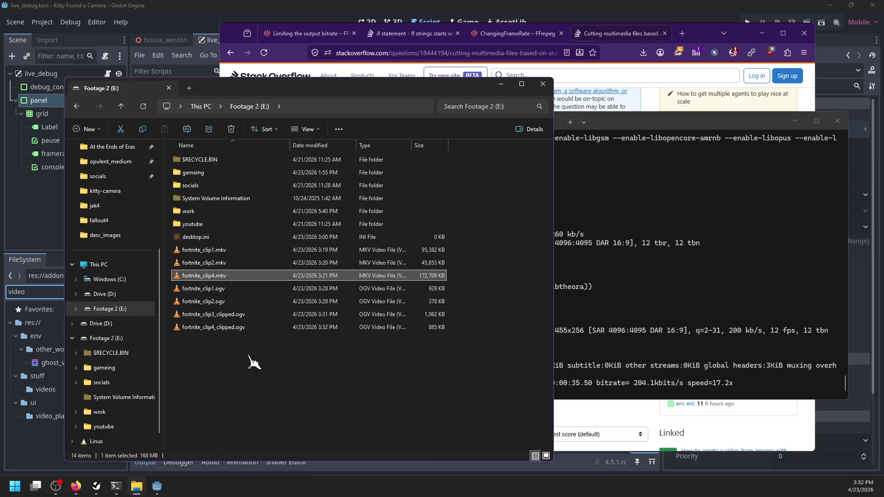
{"action": "left_click", "coordinate": [220, 251], "text": "shift"}
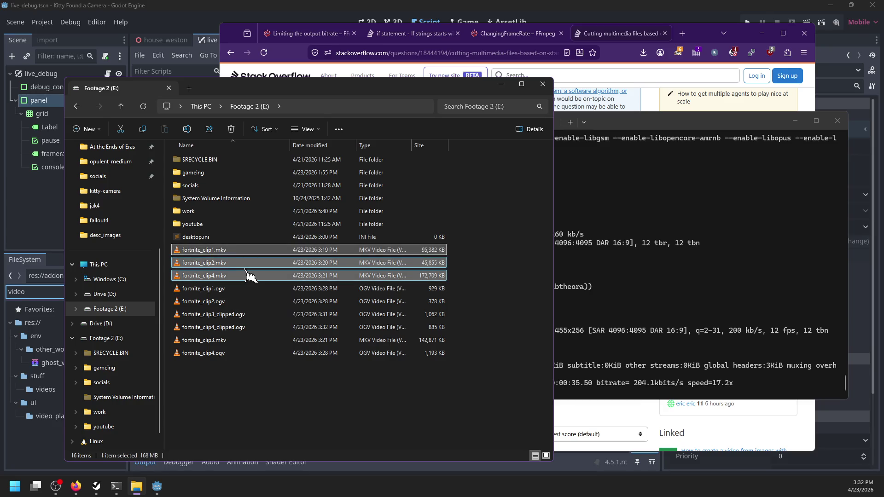
{"action": "key", "text": "Delete"}
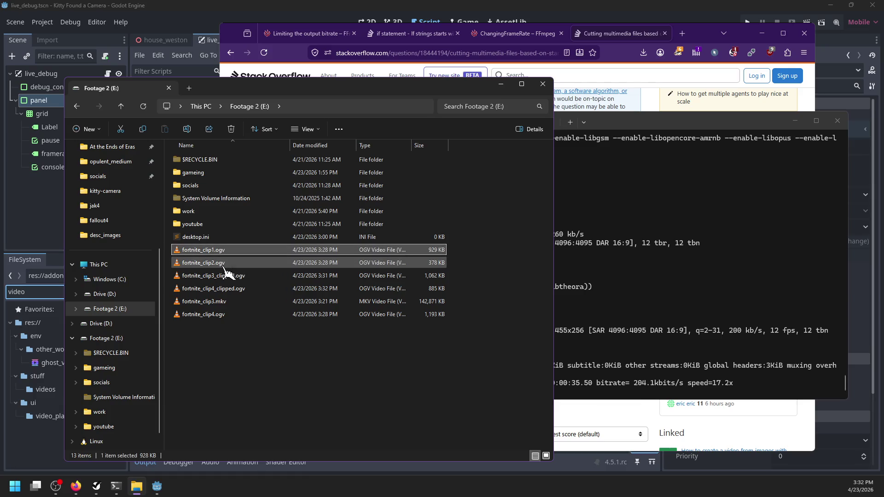
{"action": "left_click", "coordinate": [239, 302]}
{"action": "left_click", "coordinate": [256, 314], "text": "shift"}
{"action": "key", "text": "Delete"}
{"action": "mouse_move", "coordinate": [222, 310]}
{"action": "left_mouse_down"}
{"action": "mouse_move", "coordinate": [213, 258]}
{"action": "mouse_move", "coordinate": [217, 264]}
{"action": "left_mouse_up"}
{"action": "left_click", "coordinate": [293, 327]}
{"action": "left_click_drag", "start_coordinate": [219, 338], "coordinate": [201, 256]}
Step: Go to 13 Kitty Found a Camera > project > stuff > videos holding the four .ogv clips
{"action": "scroll", "coordinate": [129, 212], "scroll_direction": "up", "scroll_amount": 4}
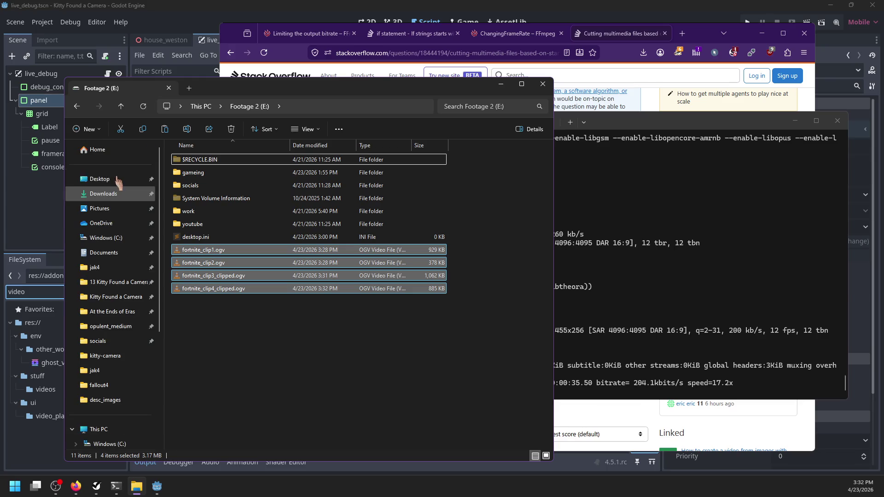
{"action": "left_click", "coordinate": [131, 282]}
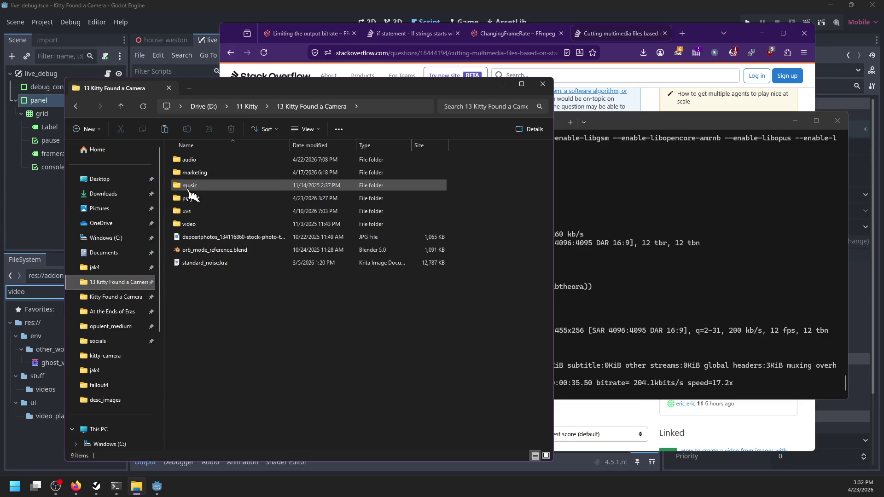
{"action": "double_click", "coordinate": [203, 199]}
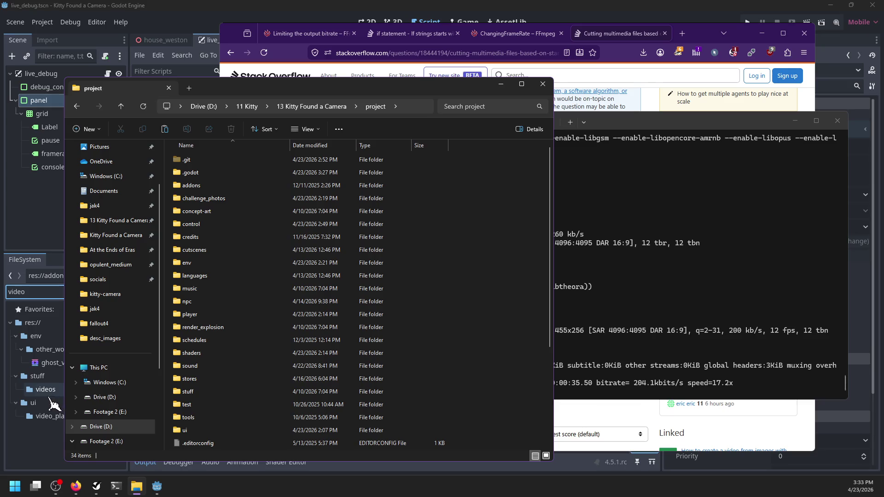
{"action": "left_click", "coordinate": [187, 393]}
{"action": "double_click", "coordinate": [186, 395]}
{"action": "double_click", "coordinate": [207, 202]}
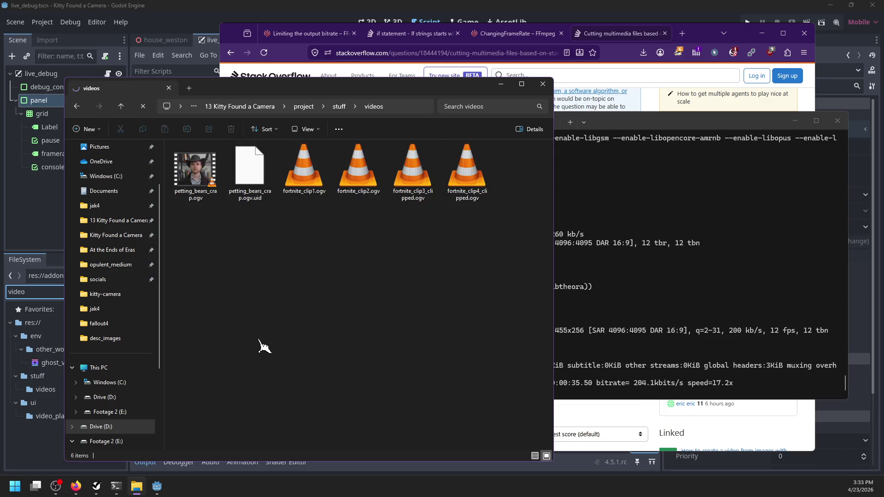
{"action": "left_click", "coordinate": [242, 7]}
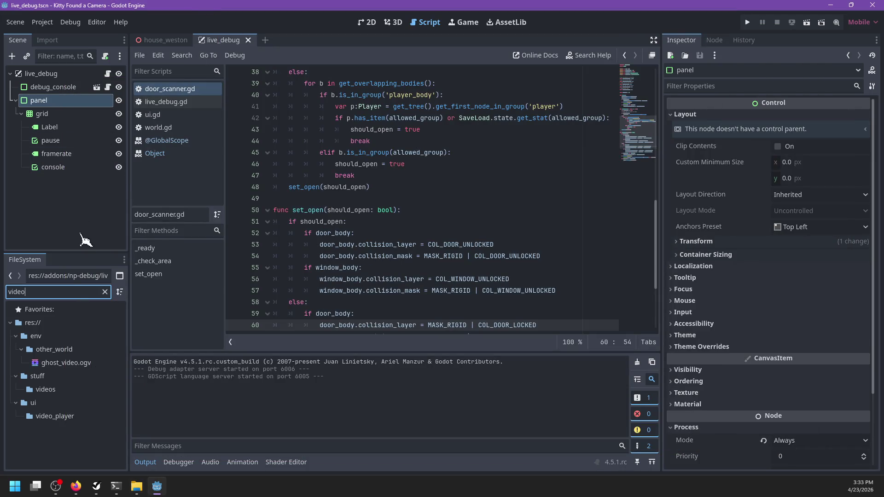
Step: Open flatscreen.tscn and expand the TV's Videos dictionary in the Inspector
{"action": "type", "text": "flat"}
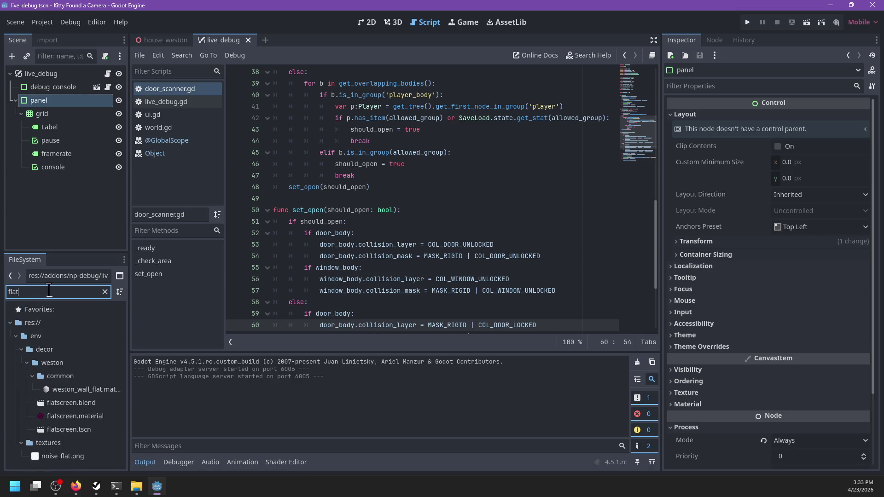
{"action": "double_click", "coordinate": [65, 429]}
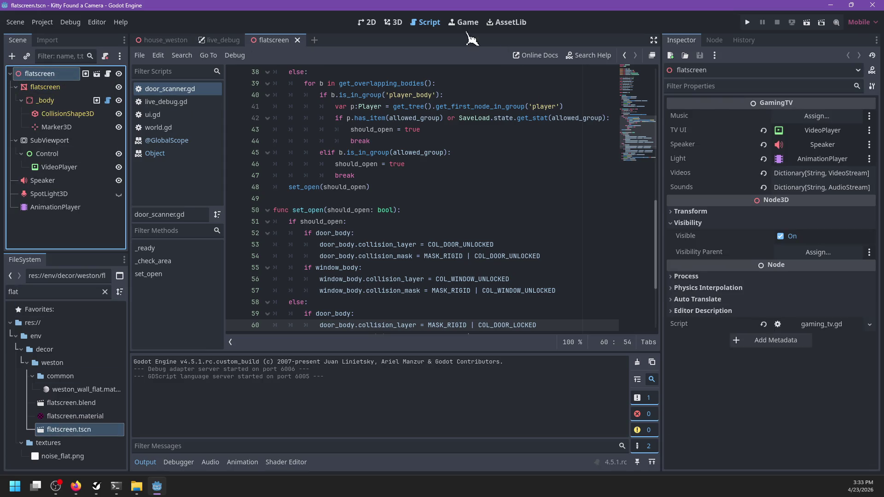
{"action": "left_click", "coordinate": [394, 22]}
{"action": "left_click", "coordinate": [828, 174]}
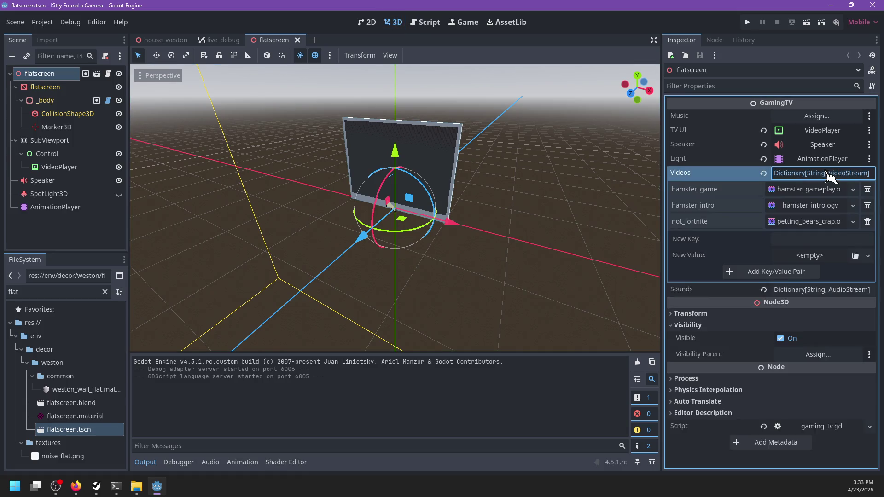
Step: Add a game_dance entry mapped to fortnite_clip2.ogv
{"action": "left_click", "coordinate": [811, 238]}
{"action": "type", "text": "fortnite_dance"}
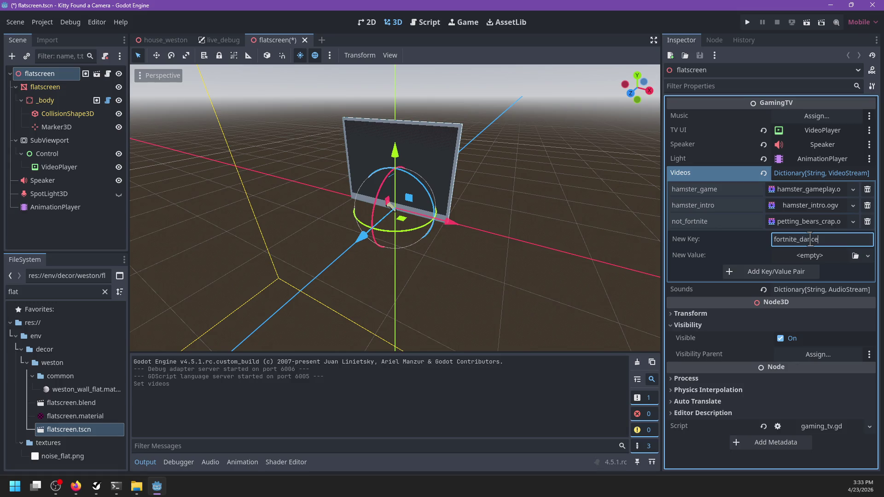
{"action": "key", "text": "Return"}
{"action": "type", "text": "gam"}
{"action": "double_click", "coordinate": [90, 291]}
{"action": "type", "text": "fort"}
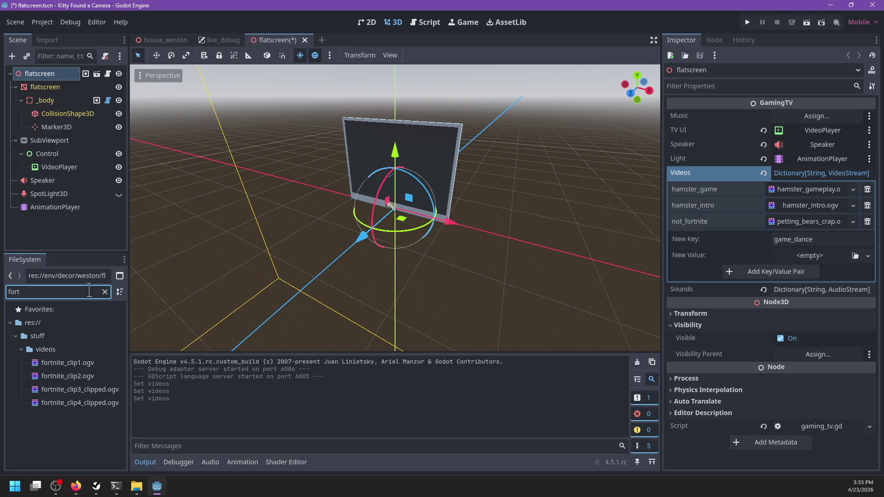
{"action": "mouse_move", "coordinate": [67, 376]}
{"action": "left_mouse_down"}
{"action": "mouse_move", "coordinate": [594, 338]}
{"action": "mouse_move", "coordinate": [829, 258]}
{"action": "mouse_move", "coordinate": [822, 256]}
{"action": "left_mouse_up"}
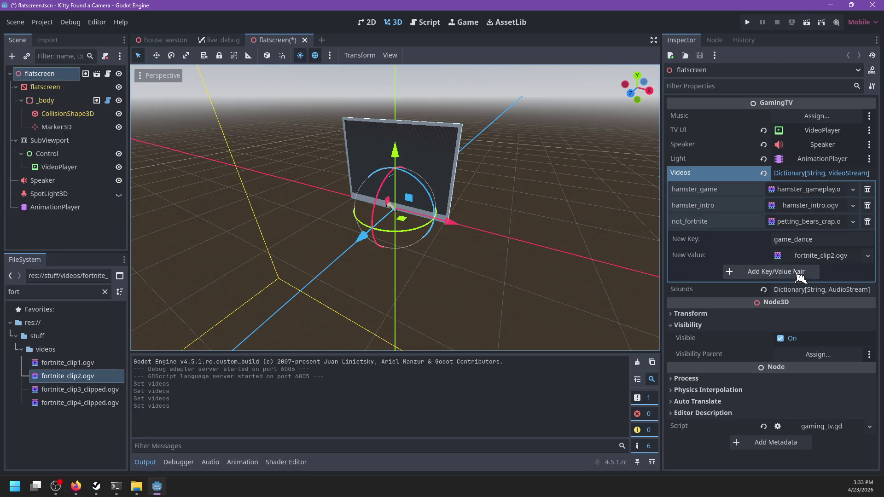
{"action": "left_click", "coordinate": [800, 275]}
Step: Add an apollo_gameplay entry mapped to fortnite_clip1.ogv
{"action": "type", "text": "vir"}
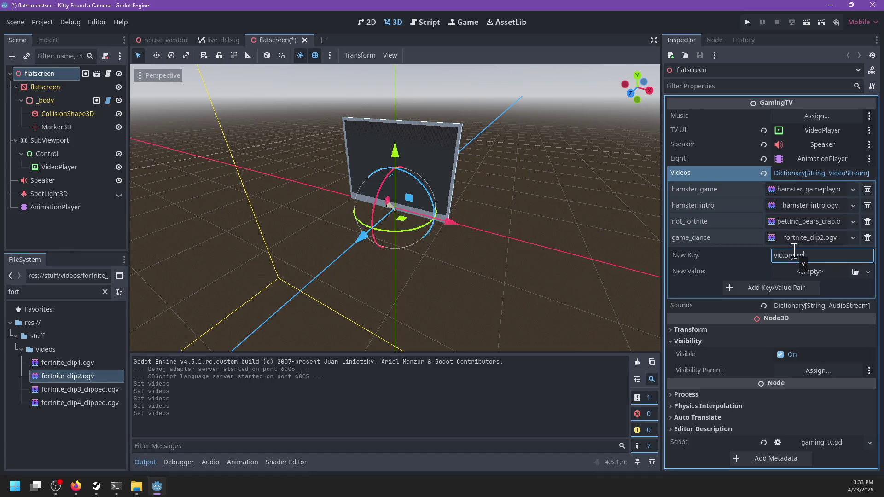
{"action": "key", "text": "ctrl+a"}
{"action": "key", "text": "BackSpace"}
{"action": "type", "text": "y"}
{"action": "left_click", "coordinate": [59, 366]}
{"action": "mouse_move", "coordinate": [58, 367]}
{"action": "left_mouse_down"}
{"action": "mouse_move", "coordinate": [760, 353]}
{"action": "mouse_move", "coordinate": [810, 273]}
{"action": "left_mouse_up"}
{"action": "left_click", "coordinate": [776, 288]}
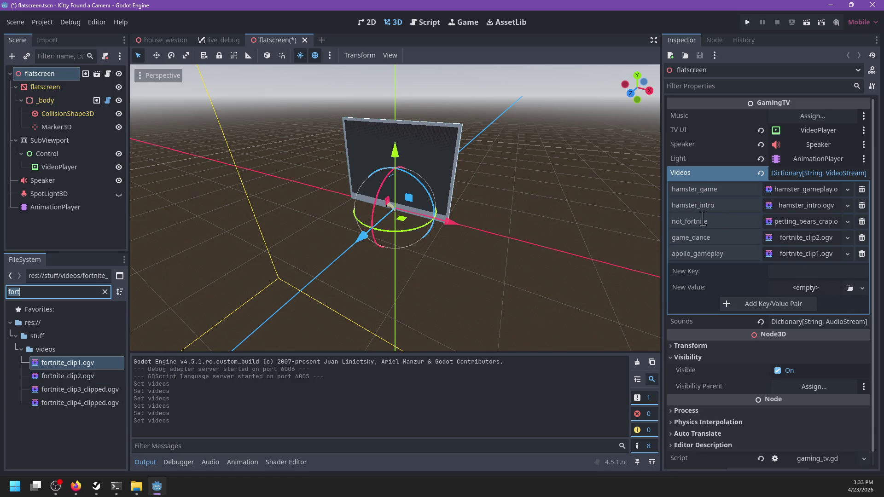
Step: Delete the not_fortnite entry, clear the file filter, and begin a new 'kitty' key
{"action": "left_click", "coordinate": [862, 221]}
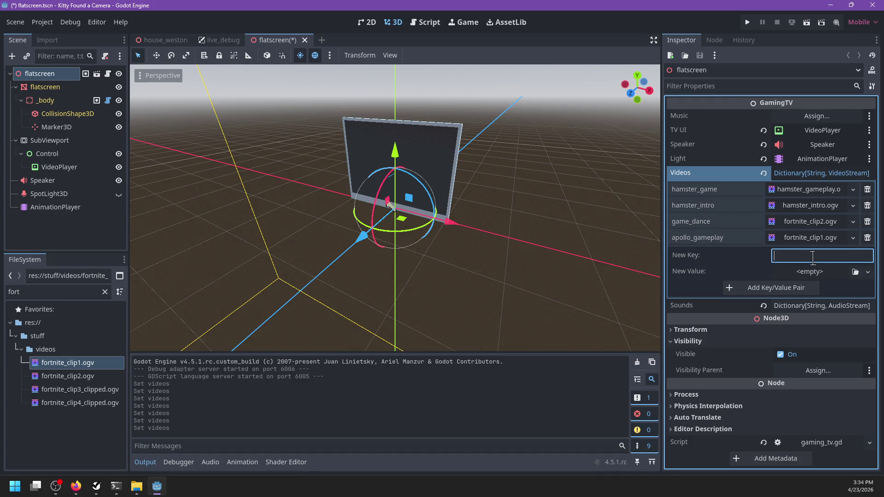
{"action": "left_click", "coordinate": [32, 291]}
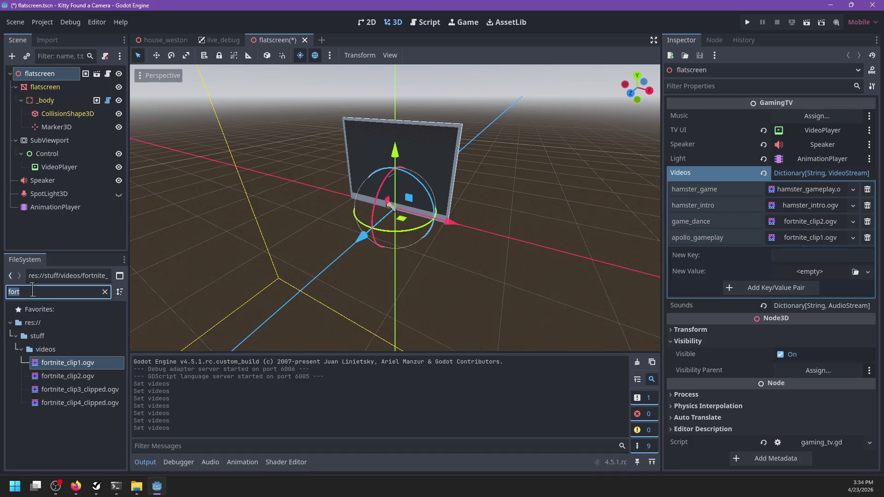
{"action": "key", "text": "BackSpace"}
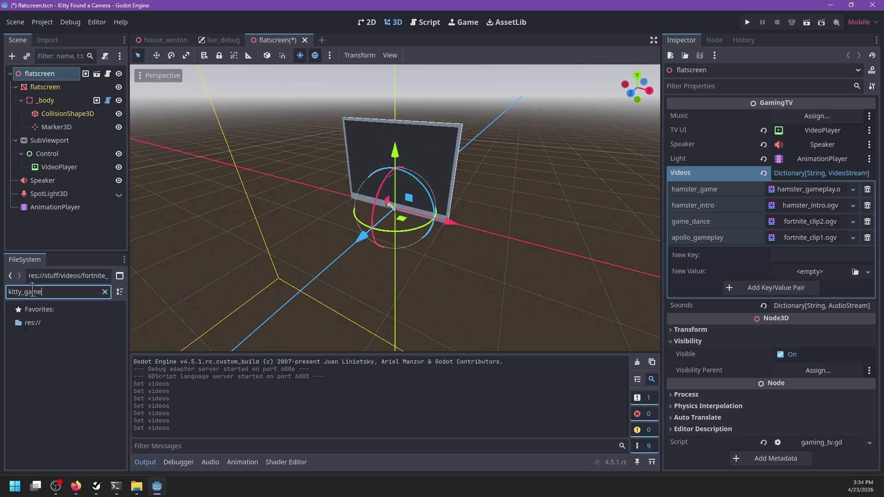
{"action": "scroll", "coordinate": [34, 318], "scroll_direction": "down", "scroll_amount": 5}
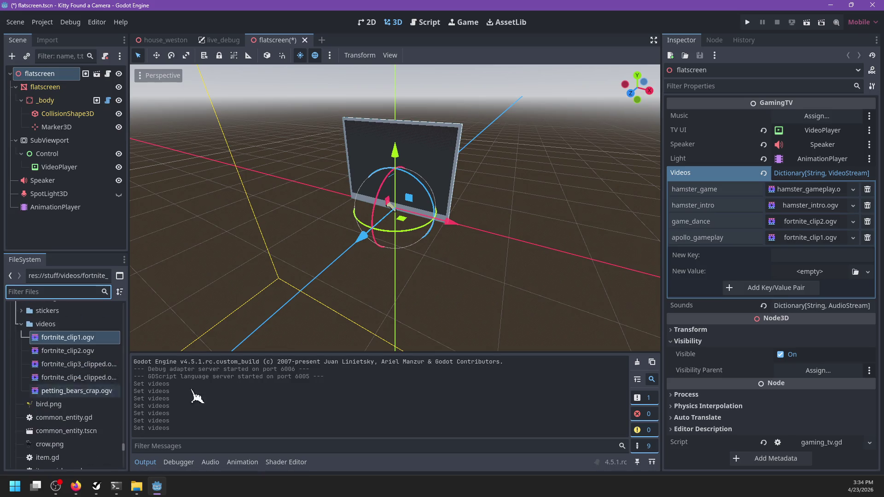
{"action": "left_click", "coordinate": [789, 255]}
{"action": "type", "text": "kitt"}
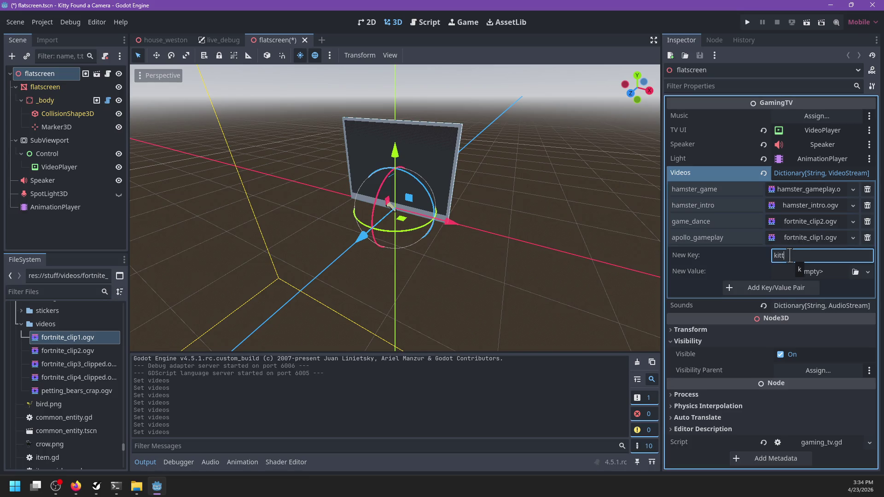
{"action": "type", "text": "y_gameplay"}
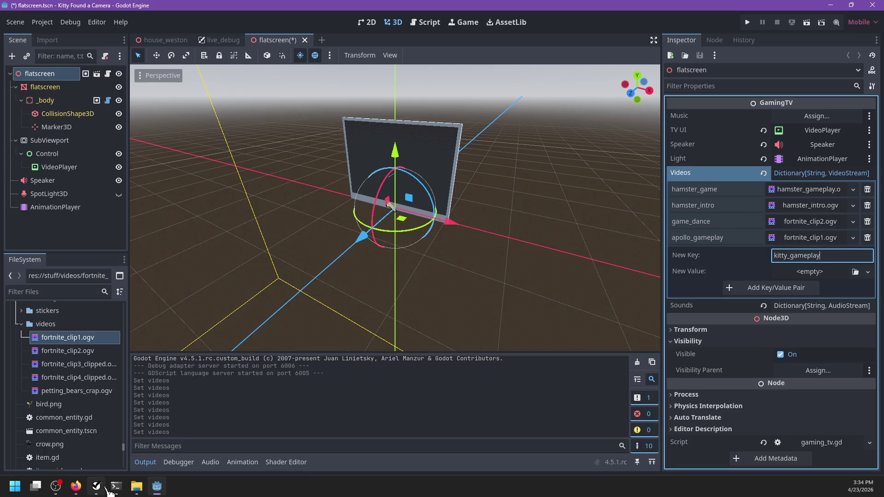
{"action": "left_click", "coordinate": [96, 487]}
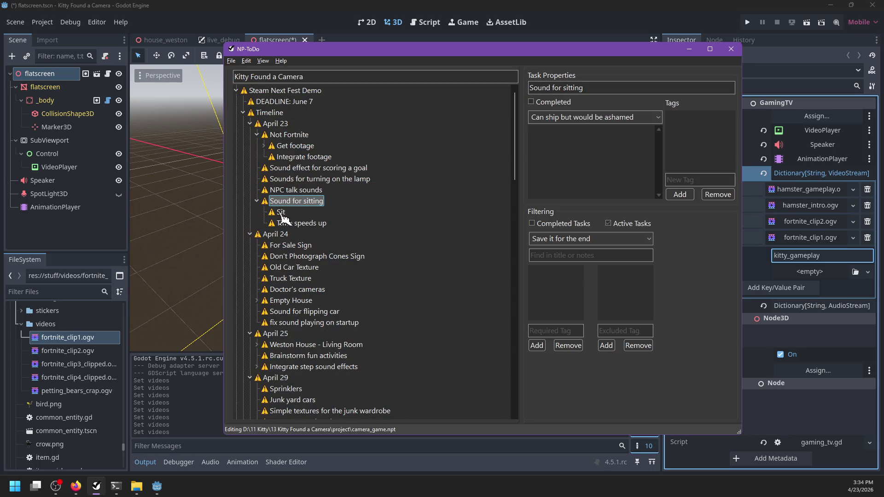
Step: Delete the Kitty playing subtask and its parent Get footage task from the Not Fortnite list
{"action": "left_click", "coordinate": [284, 150]}
{"action": "right_click", "coordinate": [284, 150]}
{"action": "left_click", "coordinate": [263, 145]}
{"action": "right_click", "coordinate": [294, 158]}
{"action": "left_click", "coordinate": [326, 194]}
{"action": "right_click", "coordinate": [287, 146]}
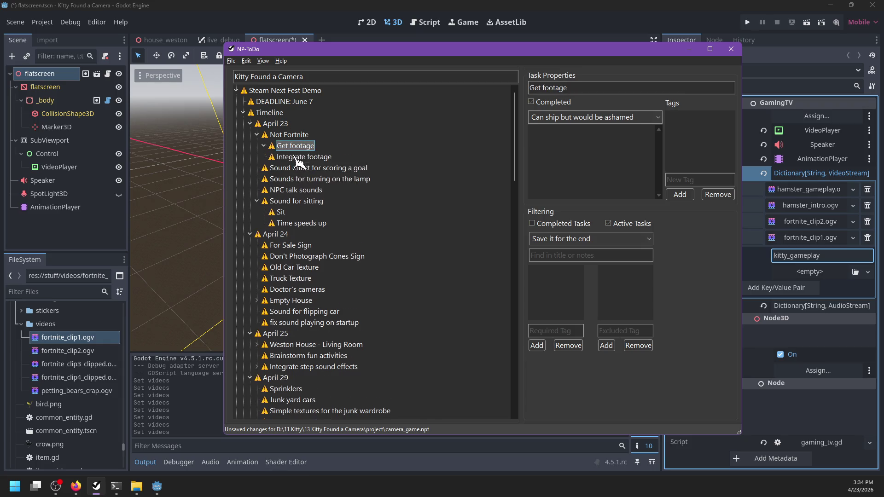
{"action": "left_click", "coordinate": [343, 184]}
{"action": "key", "text": "ctrl+s"}
{"action": "left_click", "coordinate": [338, 7]}
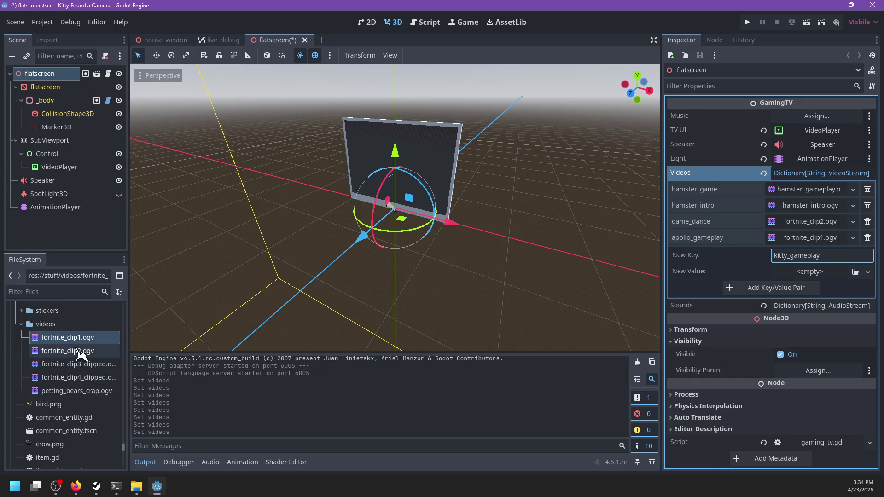
Step: Map kitty_gameplay to fortnite_clip3_clipped.ogv in the Videos dictionary
{"action": "left_click", "coordinate": [75, 378]}
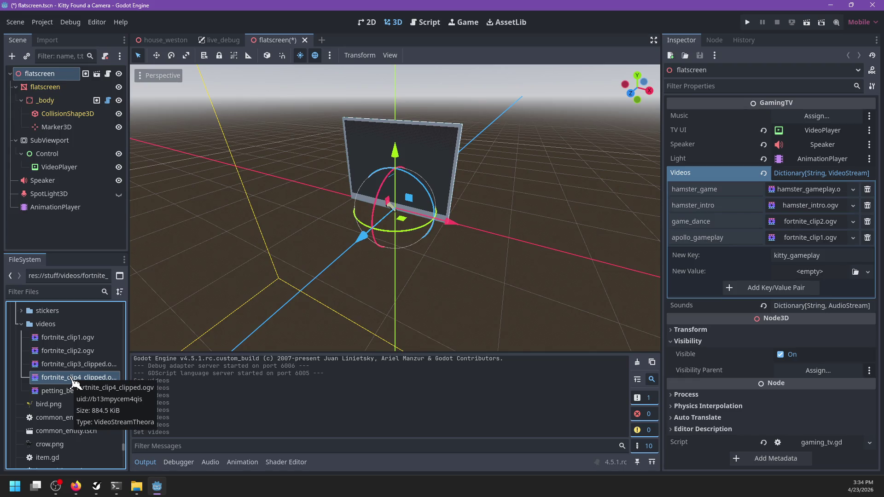
{"action": "mouse_move", "coordinate": [69, 368]}
{"action": "left_mouse_down"}
{"action": "mouse_move", "coordinate": [713, 277]}
{"action": "mouse_move", "coordinate": [805, 274]}
{"action": "left_mouse_up"}
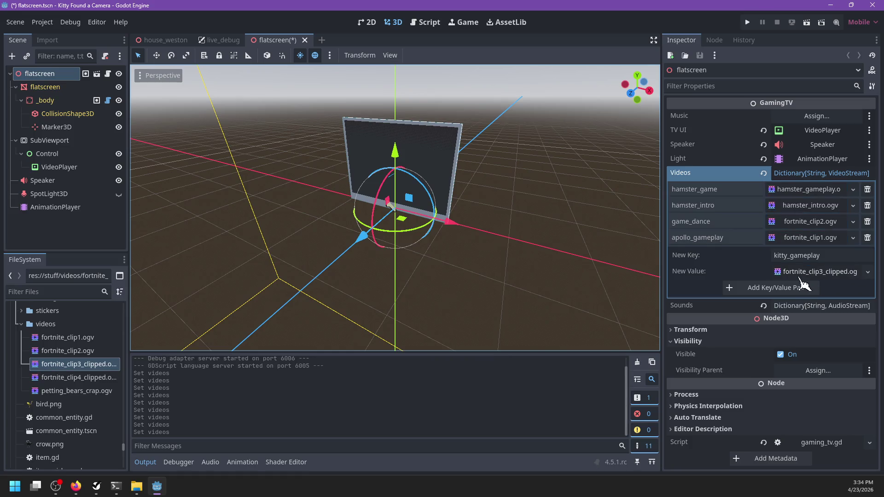
{"action": "left_click", "coordinate": [803, 285]}
Step: Add gameplay_spectating mapped to fortnite_clip4_clipped.ogv and save the flatscreen scene
{"action": "left_click", "coordinate": [811, 273]}
{"action": "type", "text": "spectating"}
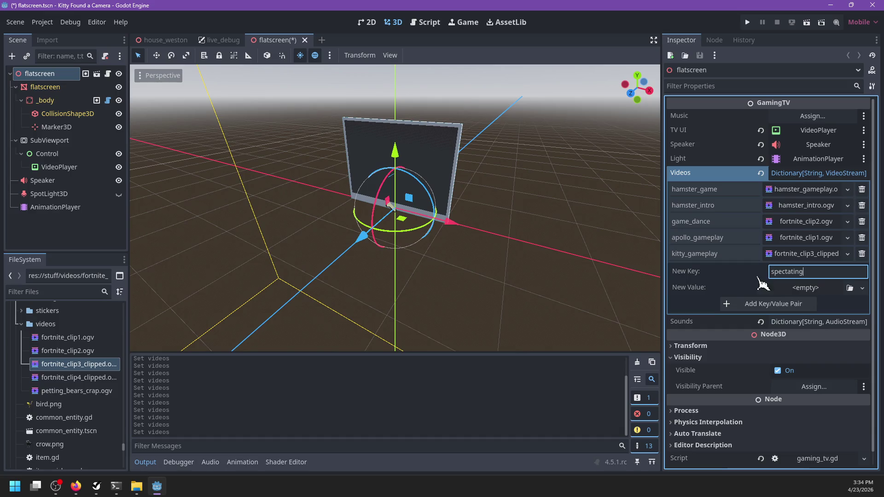
{"action": "mouse_move", "coordinate": [118, 379]}
{"action": "left_mouse_down"}
{"action": "mouse_move", "coordinate": [122, 386]}
{"action": "mouse_move", "coordinate": [803, 279]}
{"action": "mouse_move", "coordinate": [803, 290]}
{"action": "left_mouse_up"}
{"action": "type", "text": "gameplay_"}
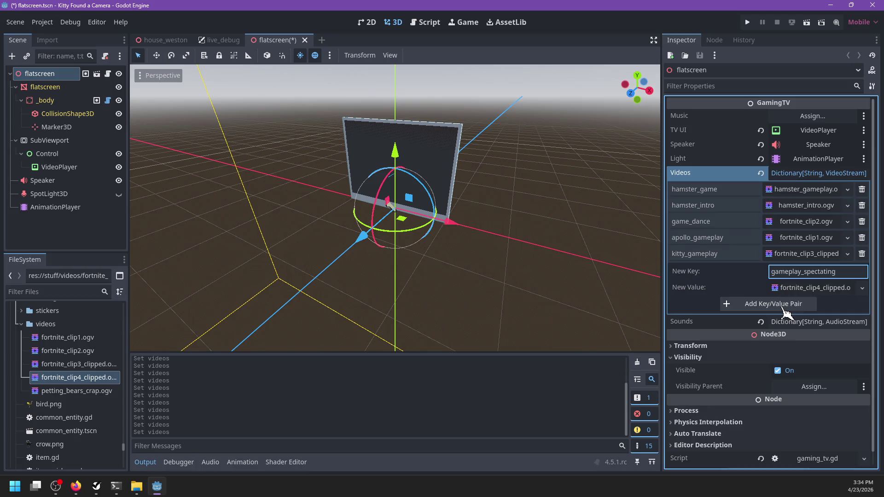
{"action": "left_click", "coordinate": [783, 306]}
{"action": "key", "text": "ctrl+s"}
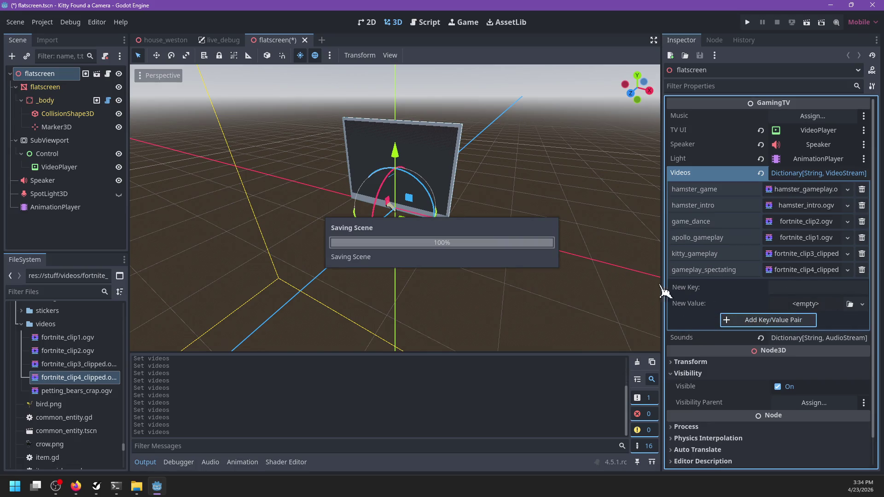
{"action": "left_click", "coordinate": [140, 477]}
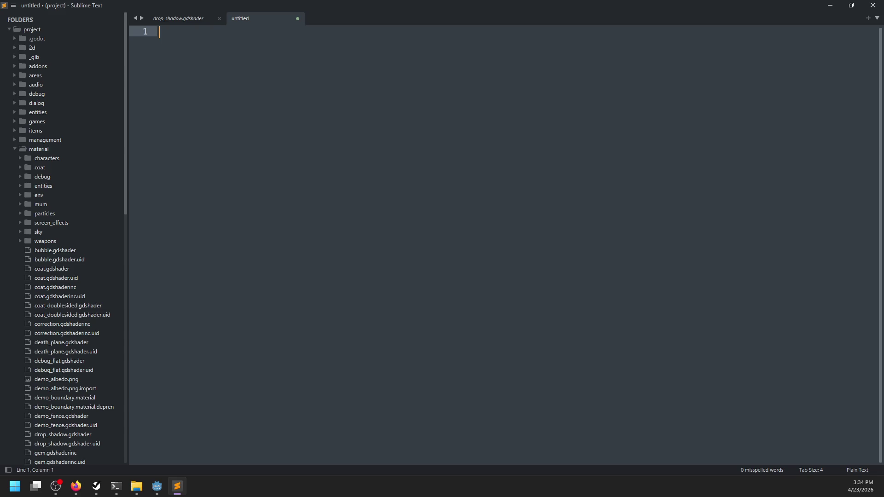
Step: Open the recent 13 Kitty Found a Camera folder and its npc/apollo/apollo.dialog script
{"action": "key", "text": "alt+f"}
{"action": "key", "text": "r"}
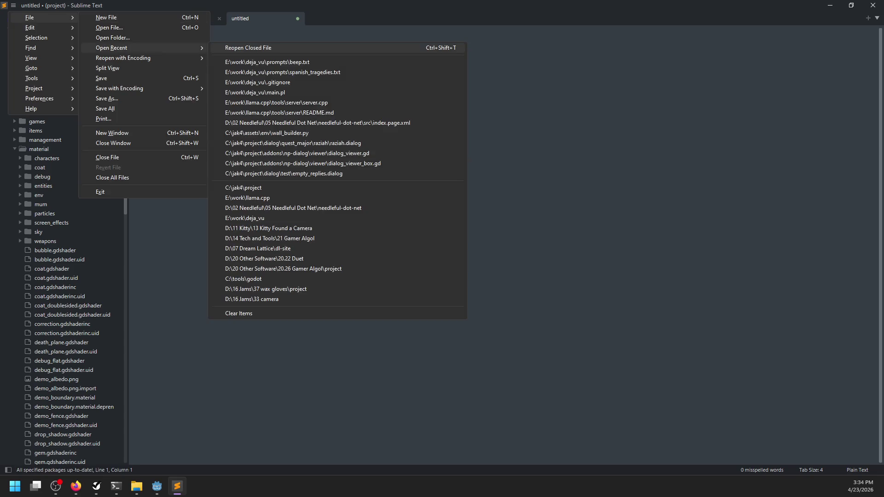
{"action": "left_click", "coordinate": [455, 227]}
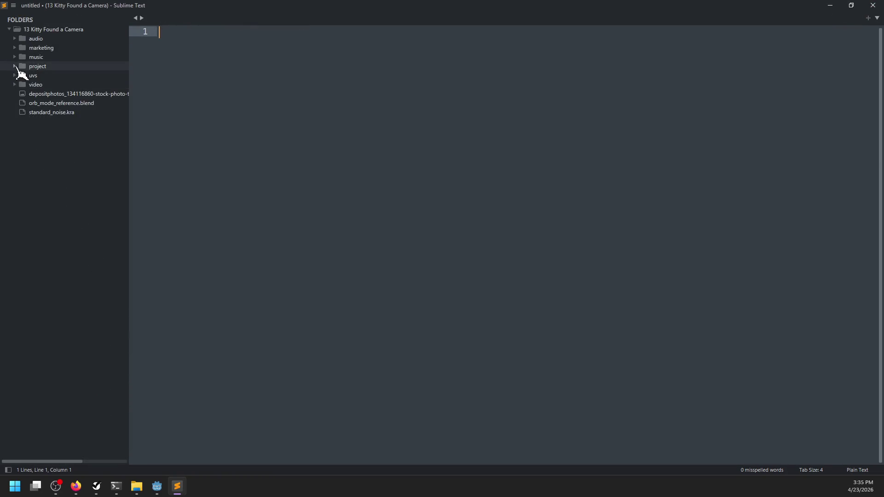
{"action": "left_click", "coordinate": [14, 66]}
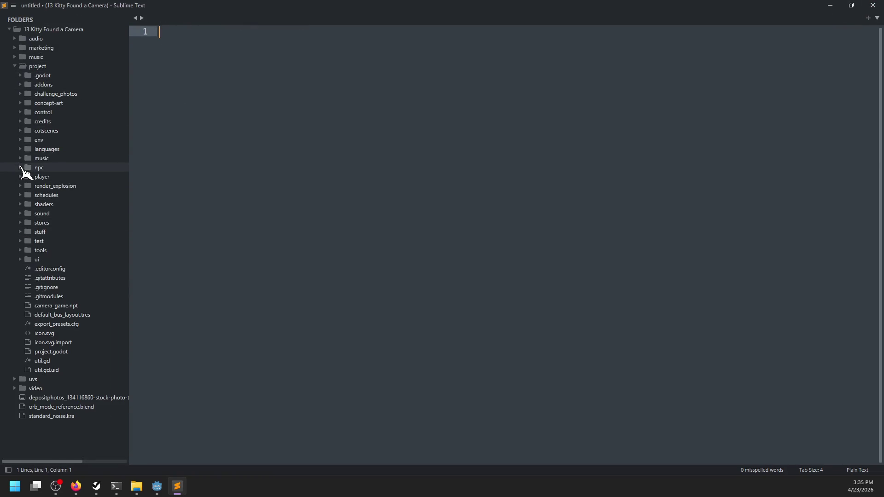
{"action": "left_click", "coordinate": [21, 168]}
{"action": "left_click", "coordinate": [46, 177]}
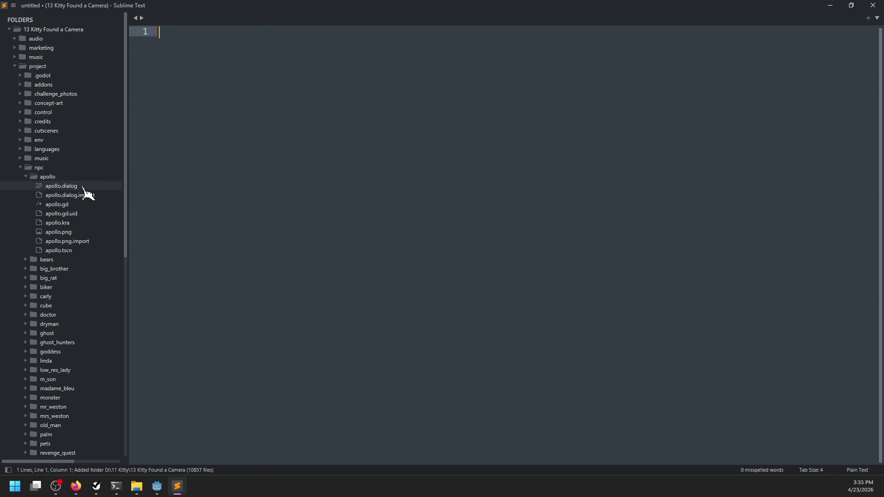
{"action": "left_click", "coordinate": [83, 187]}
{"action": "key", "text": "ctrl+f"}
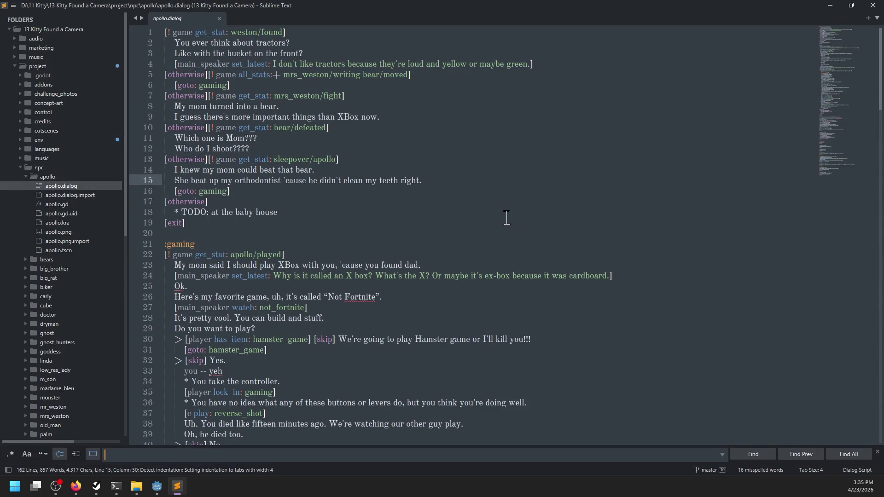
{"action": "key", "text": "Escape"}
Step: Replace not_fortnite with game_dance in the line 27 watch command and save
{"action": "double_click", "coordinate": [277, 308]}
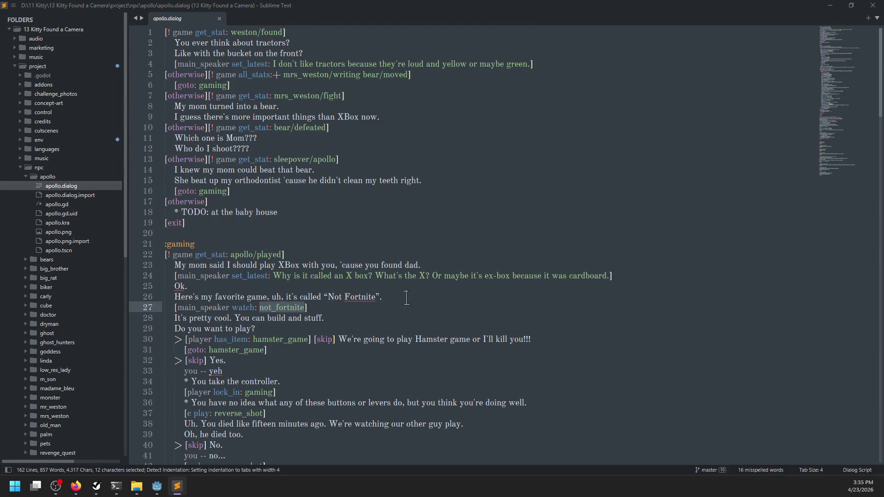
{"action": "key", "text": "alt+Tab"}
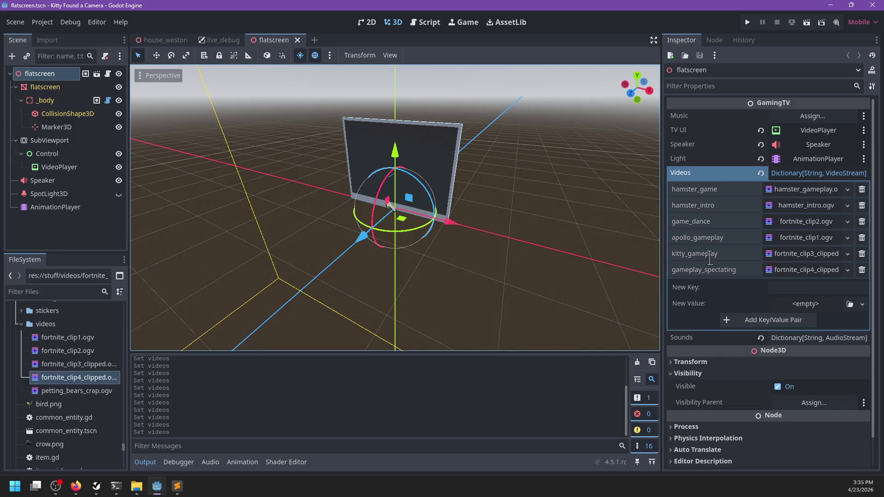
{"action": "key", "text": "alt+Tab"}
{"action": "double_click", "coordinate": [277, 307]}
{"action": "type", "text": "game_dance"}
{"action": "key", "text": "ctrl+s"}
Step: Insert [main_speaker watch: apollo_gameplay] after 'Do you want to play?' and save
{"action": "left_click", "coordinate": [352, 318]}
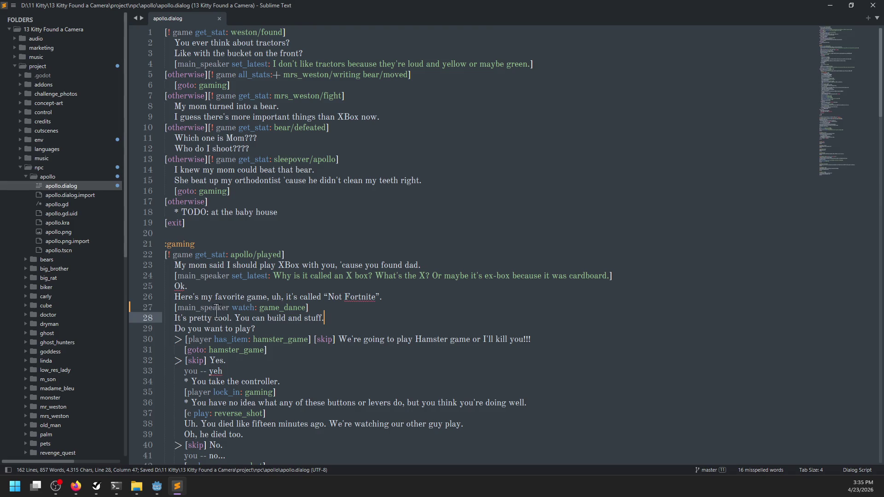
{"action": "scroll", "coordinate": [334, 319], "scroll_direction": "down", "scroll_amount": 2}
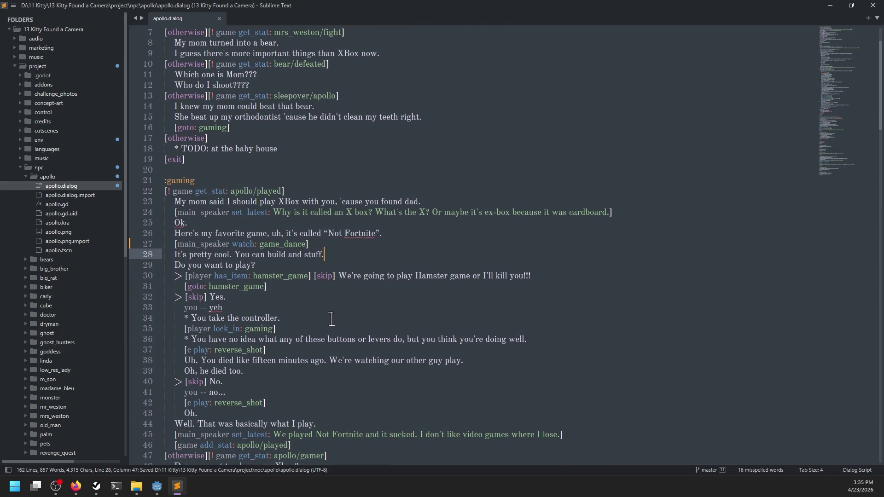
{"action": "left_click", "coordinate": [338, 262]}
{"action": "key", "text": "Return"}
{"action": "type", "text": "[main_"}
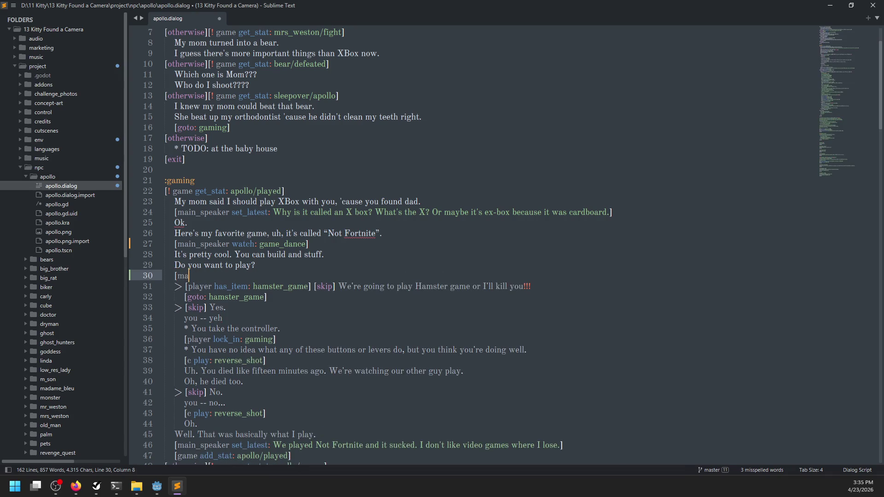
{"action": "type", "text": "spoeaker"}
{"action": "key", "text": "ctrl+BackSpace"}
{"action": "type", "text": "speaker w"}
{"action": "type", "text": "gameplay"}
{"action": "key", "text": "alt+Tab"}
{"action": "key", "text": "alt+Tab"}
{"action": "type", "text": "apollo_gameplay"}
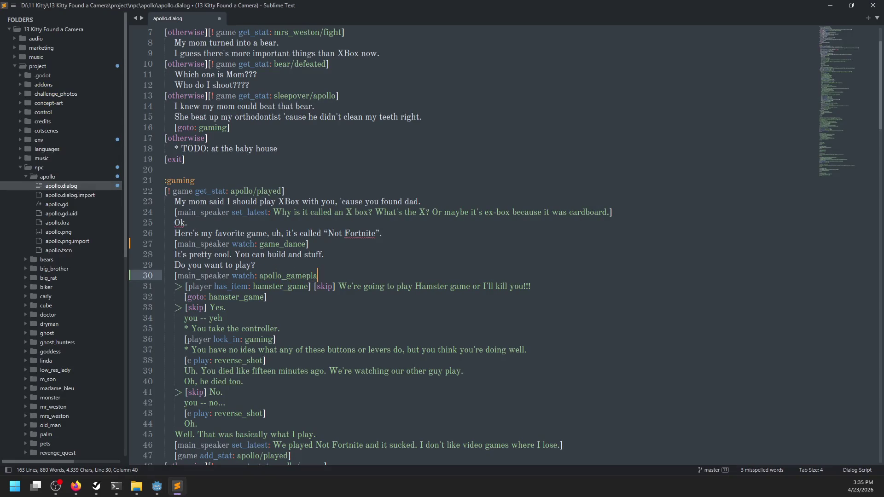
{"action": "type", "text": "]"}
{"action": "key", "text": "ctrl+s"}
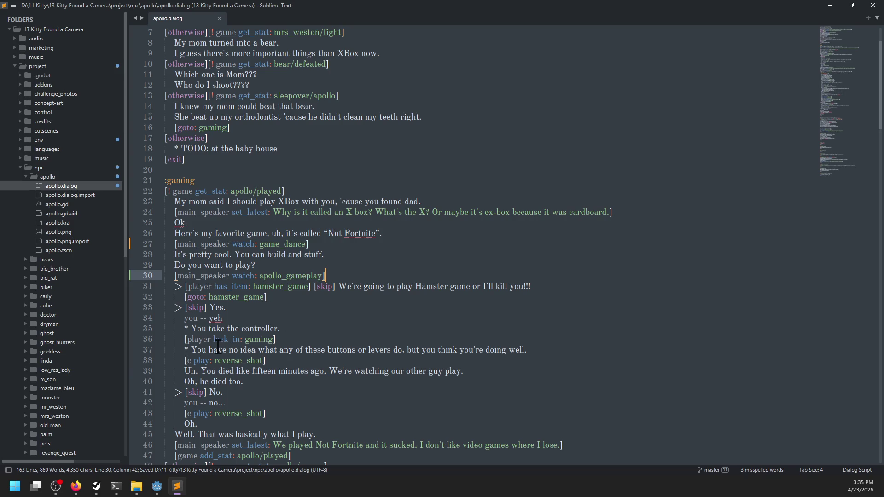
Step: Start a new bracketed command line after 'You take the controller.'
{"action": "left_click", "coordinate": [296, 328]}
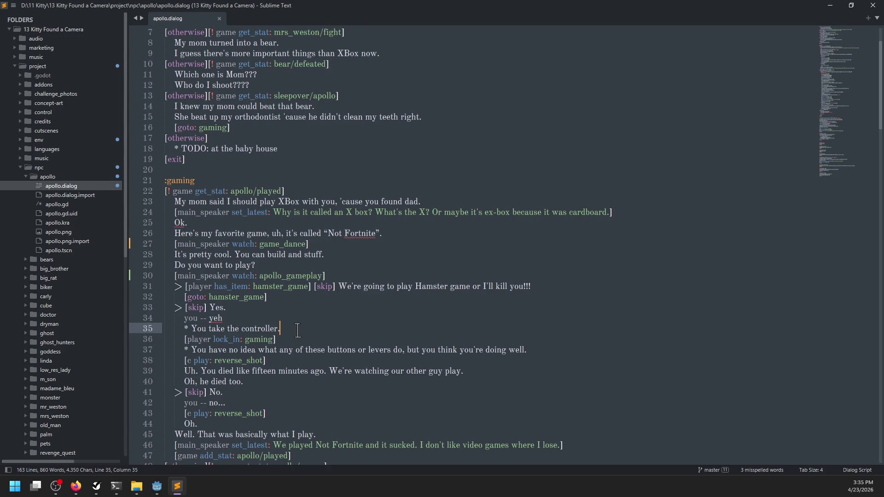
{"action": "key", "text": "Return"}
{"action": "type", "text": "["}
{"action": "key", "text": "alt+Tab"}
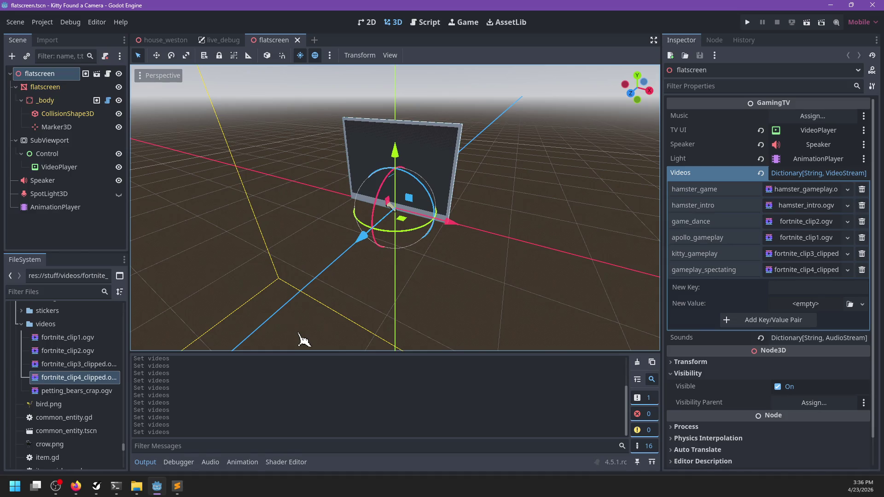
Step: Insert [main_speaker watch: kitty_gameplay] at line 36 of apollo.dialog and save
{"action": "key", "text": "alt+Tab"}
{"action": "type", "text": "main"}
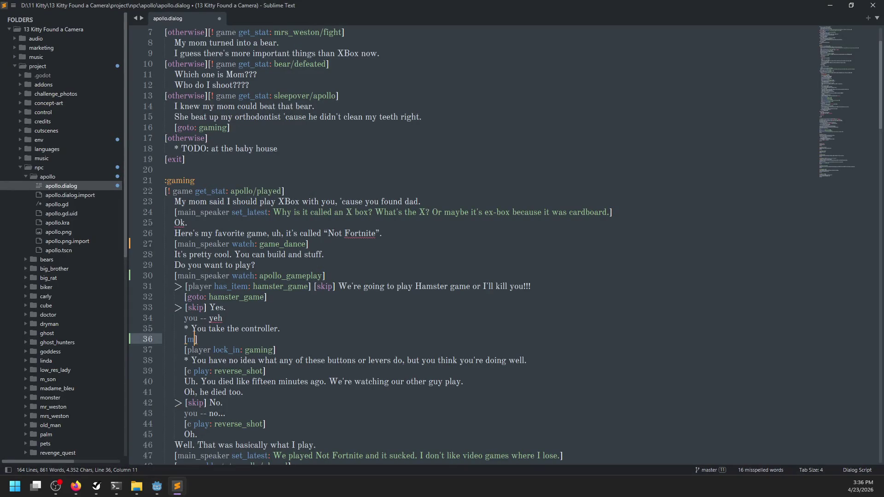
{"action": "type", "text": "_speaker watch: ki"}
{"action": "type", "text": "tty_gameplay"}
{"action": "key", "text": "ctrl+s"}
Step: Split line 40 after 'ago.' so 'We're watching' starts its own line, with a new bracketed line below
{"action": "key", "text": "Down"}
{"action": "key", "text": "Down"}
{"action": "key", "text": "Down"}
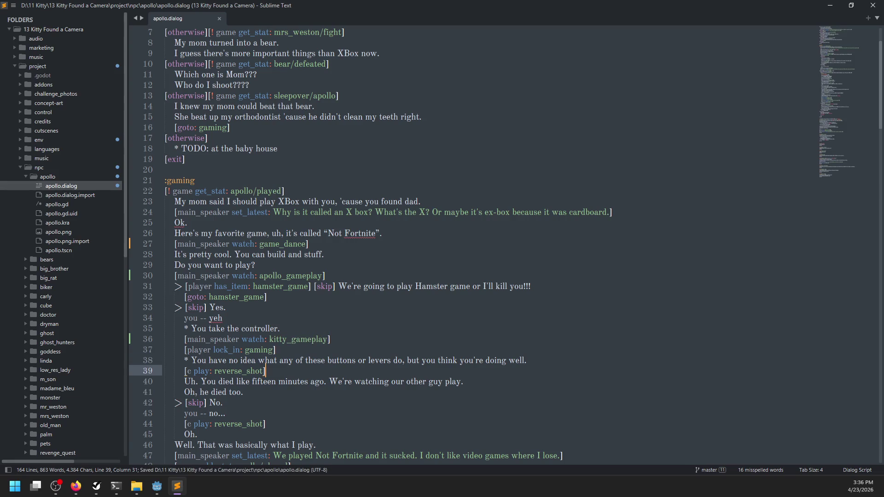
{"action": "left_click", "coordinate": [329, 381]}
{"action": "key", "text": "BackSpace"}
{"action": "key", "text": "Return"}
{"action": "key", "text": "ctrl+z"}
{"action": "key", "text": "Return"}
{"action": "key", "text": "End"}
{"action": "key", "text": "Return"}
{"action": "type", "text": "["}
{"action": "key", "text": "ctrl+s"}
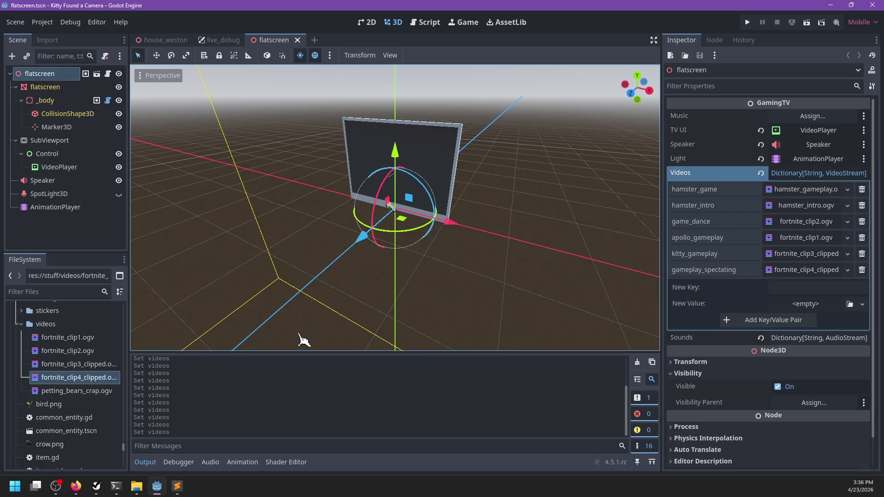
Step: Add [main_speaker watch: gameplay_spectating] and [c play: reverse_shot] lines, save, and run the game
{"action": "type", "text": "main_speaker watch: ]"}
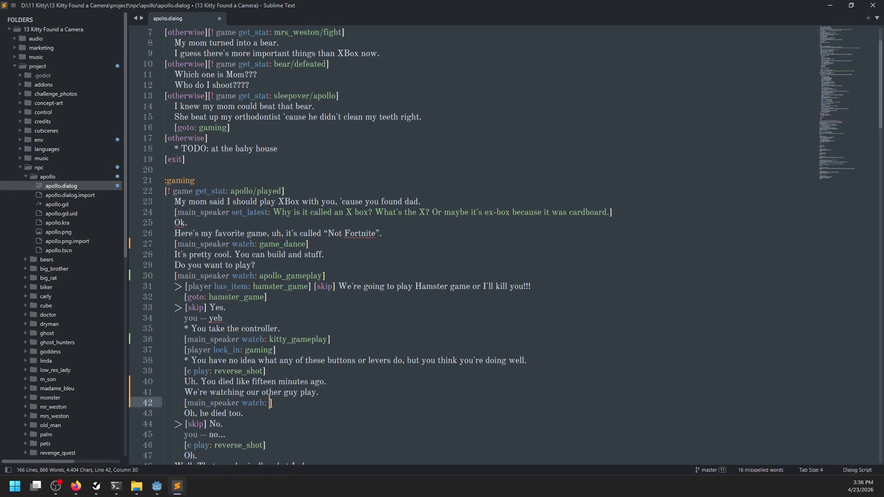
{"action": "key", "text": "alt+Tab"}
{"action": "key", "text": "alt+Tab"}
{"action": "type", "text": "h: gameplay_spe"}
{"action": "type", "text": "ctating"}
{"action": "key", "text": "Down"}
{"action": "key", "text": "Return"}
{"action": "type", "text": "[c play: reverse_shot"}
{"action": "key", "text": "ctrl+s"}
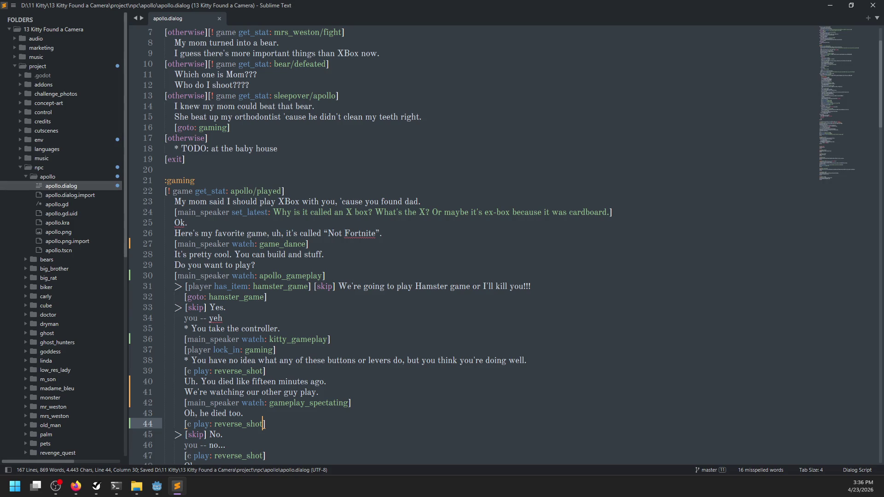
{"action": "key", "text": "alt+Tab"}
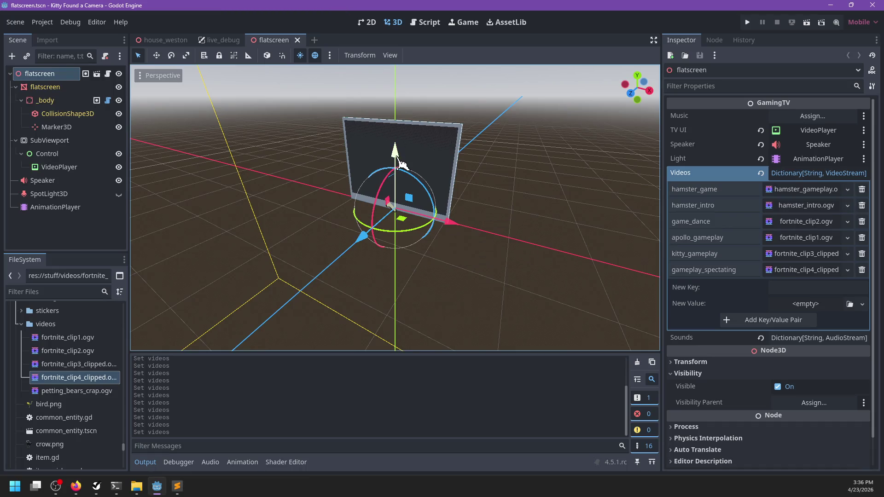
{"action": "key", "text": "F5"}
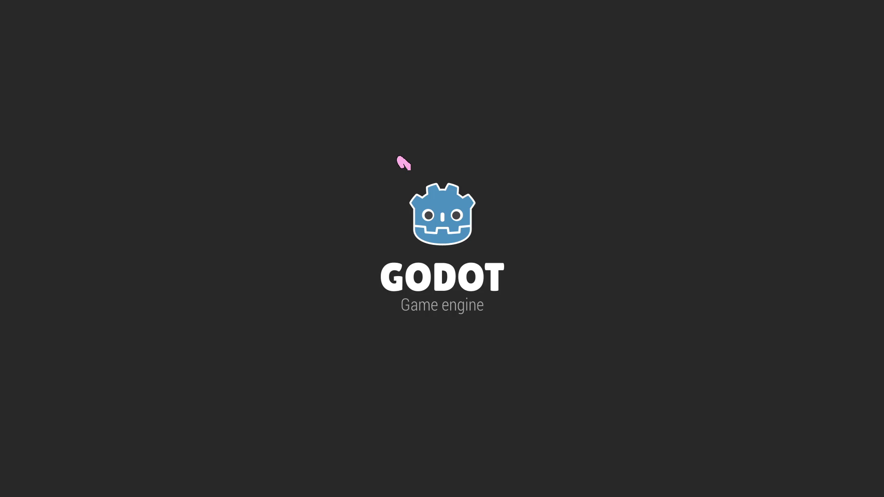
Step: Return from the playtest to apollo.dialog and look through it for the remaining not_fortnite watch
{"action": "key", "text": "alt+Tab"}
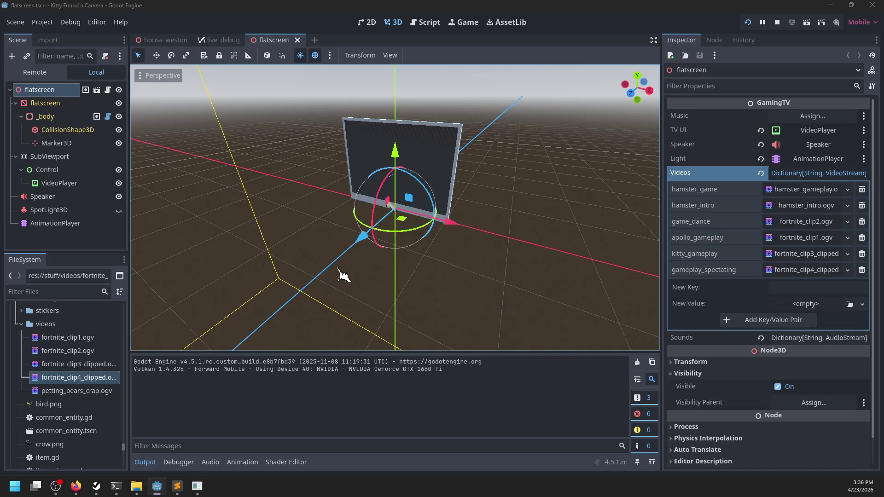
{"action": "key", "text": "alt+Tab"}
{"action": "scroll", "coordinate": [323, 274], "scroll_direction": "up", "scroll_amount": 1}
{"action": "scroll", "coordinate": [289, 272], "scroll_direction": "down", "scroll_amount": 3}
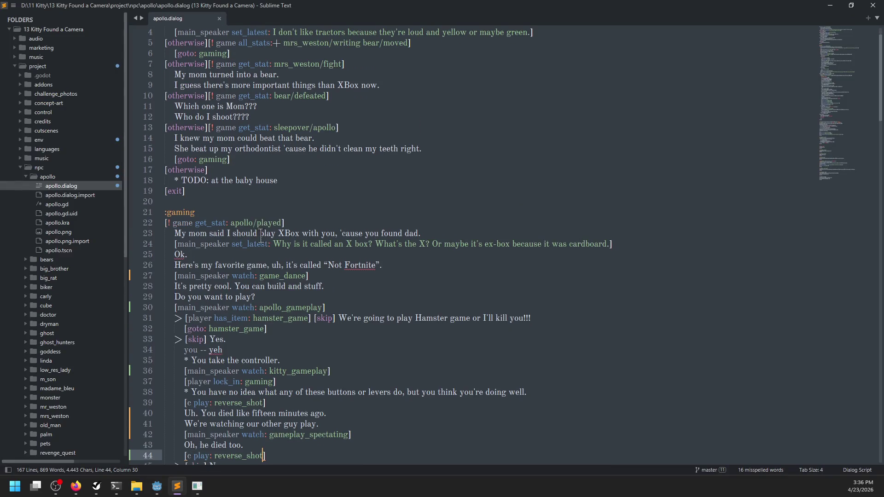
{"action": "scroll", "coordinate": [366, 249], "scroll_direction": "down", "scroll_amount": 7}
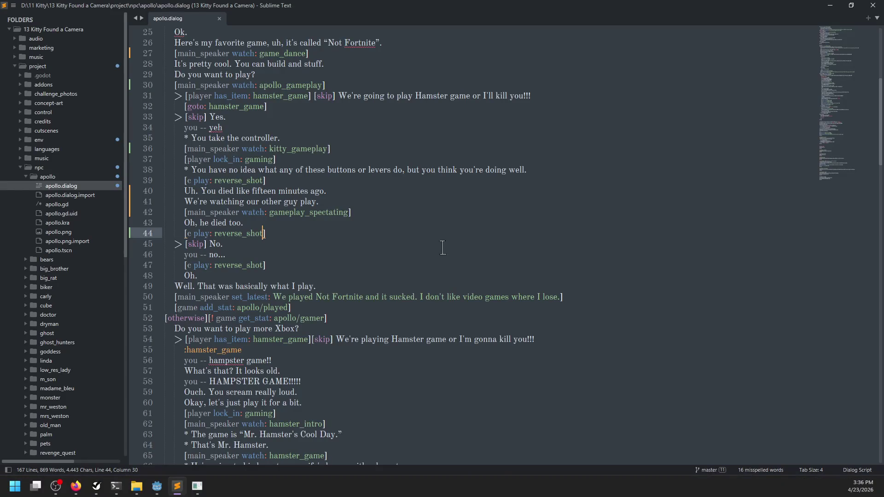
{"action": "scroll", "coordinate": [311, 259], "scroll_direction": "down", "scroll_amount": 3}
{"action": "scroll", "coordinate": [281, 286], "scroll_direction": "down", "scroll_amount": 2}
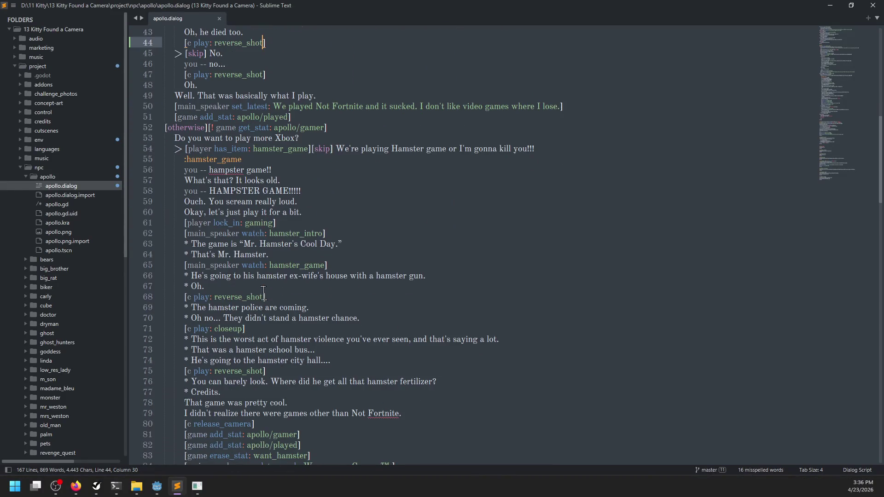
{"action": "key", "text": "ctrl+f"}
Step: Delete not_fortnite from the watch command on line 90 and save the script
{"action": "type", "text": "not_f"}
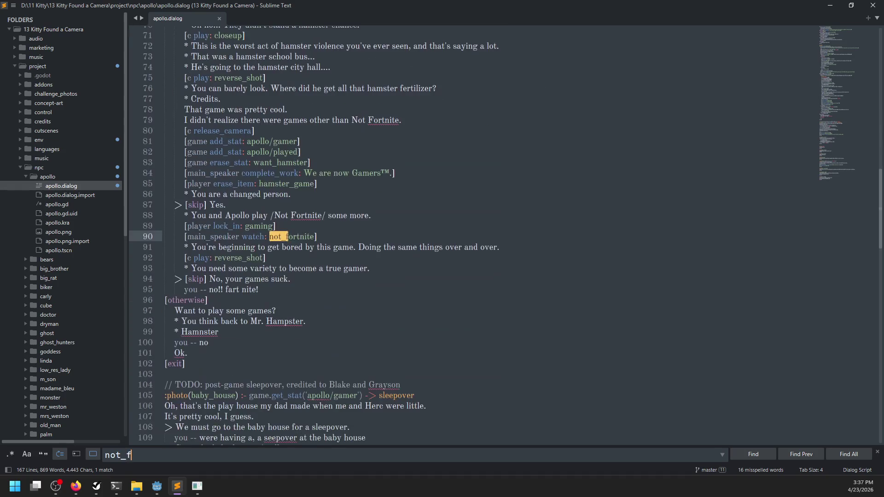
{"action": "key", "text": "Escape"}
{"action": "key", "text": "BackSpace"}
{"action": "key", "text": "ctrl+Delete"}
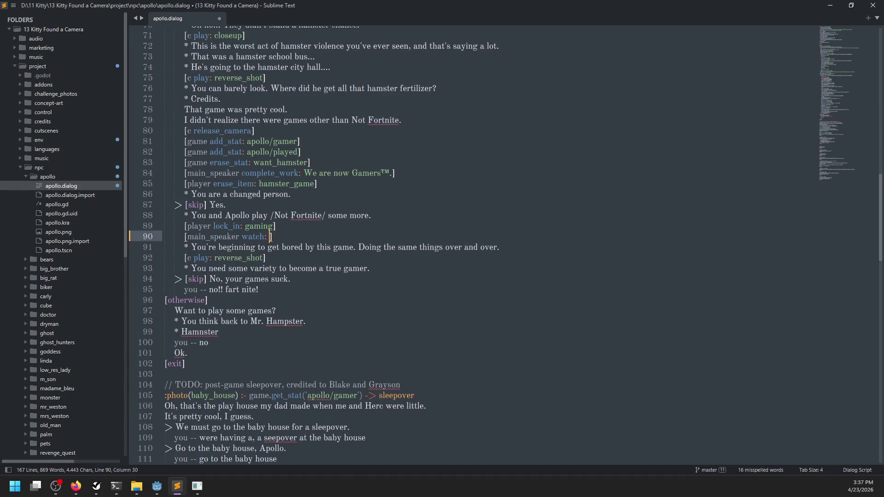
{"action": "scroll", "coordinate": [358, 262], "scroll_direction": "up", "scroll_amount": 5}
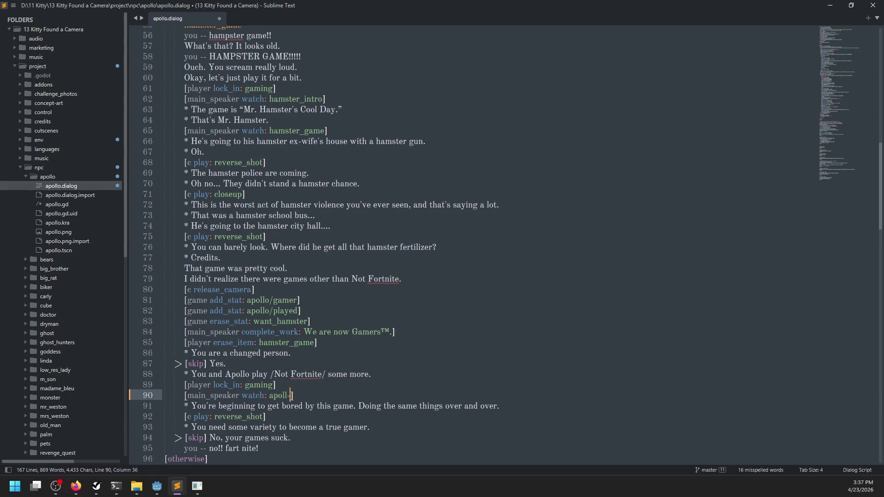
{"action": "key", "text": "ctrl+s"}
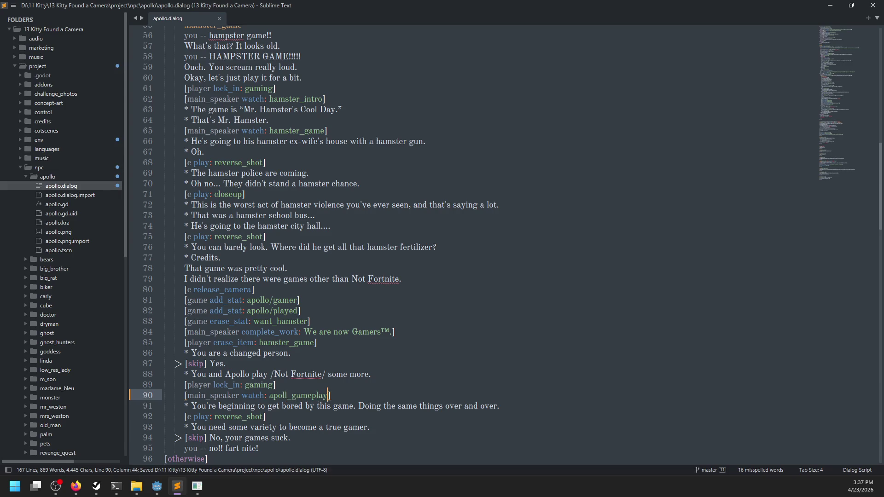
{"action": "scroll", "coordinate": [359, 258], "scroll_direction": "up", "scroll_amount": 3}
Step: Advance Apollo's dialog in the running game, then relaunch the game from Godot
{"action": "key", "text": "alt+Tab"}
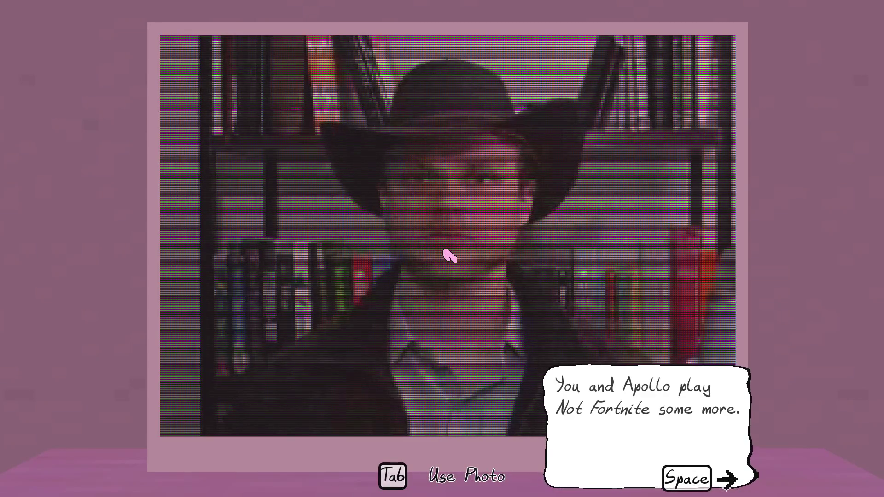
{"action": "key", "text": "space"}
{"action": "key", "text": "alt+Tab"}
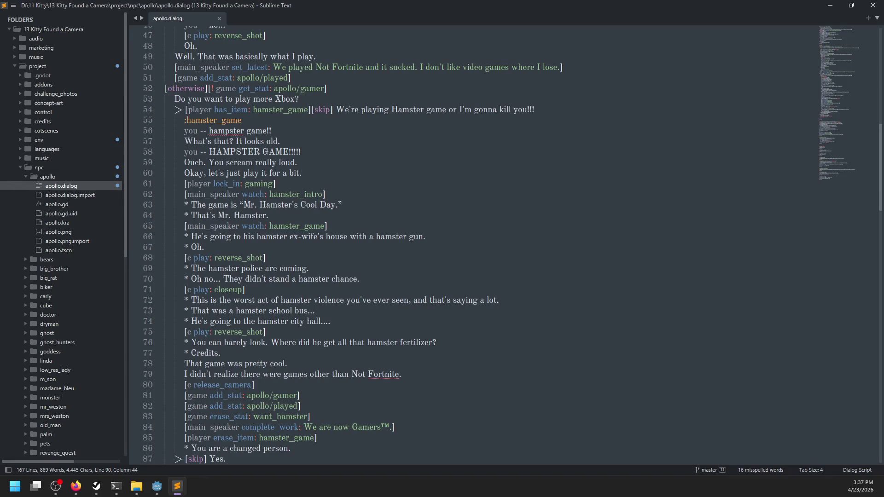
{"action": "key", "text": "alt+Tab"}
{"action": "key", "text": "F5"}
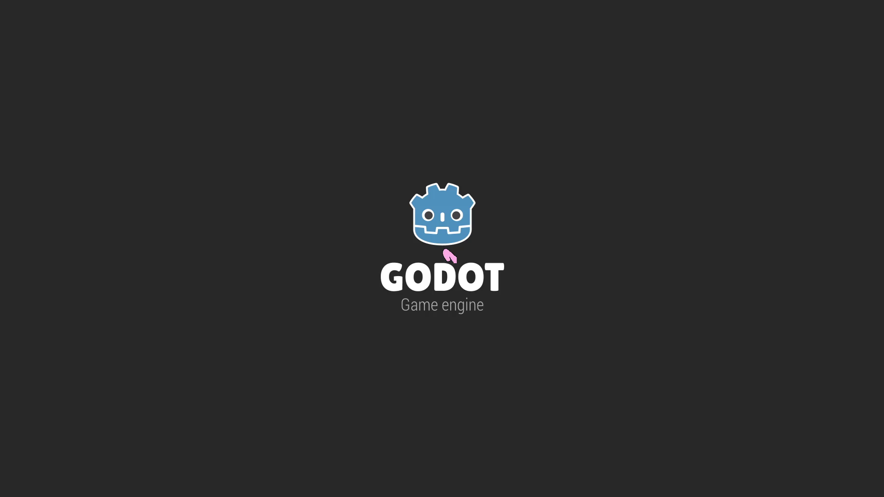
Step: Copy the apollo/gamer stat name from line 52 of apollo.dialog
{"action": "key", "text": "alt+Tab"}
{"action": "scroll", "coordinate": [271, 112], "scroll_direction": "up", "scroll_amount": 1}
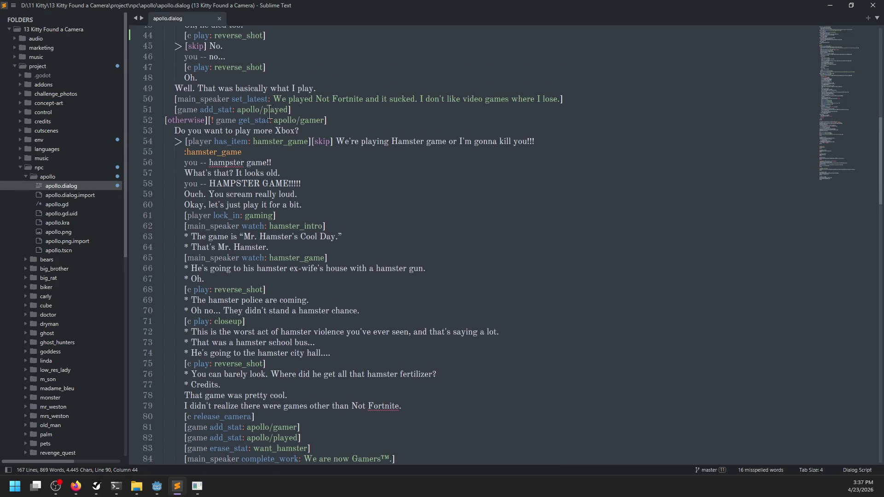
{"action": "left_click", "coordinate": [283, 120]}
{"action": "left_click", "coordinate": [441, 248]}
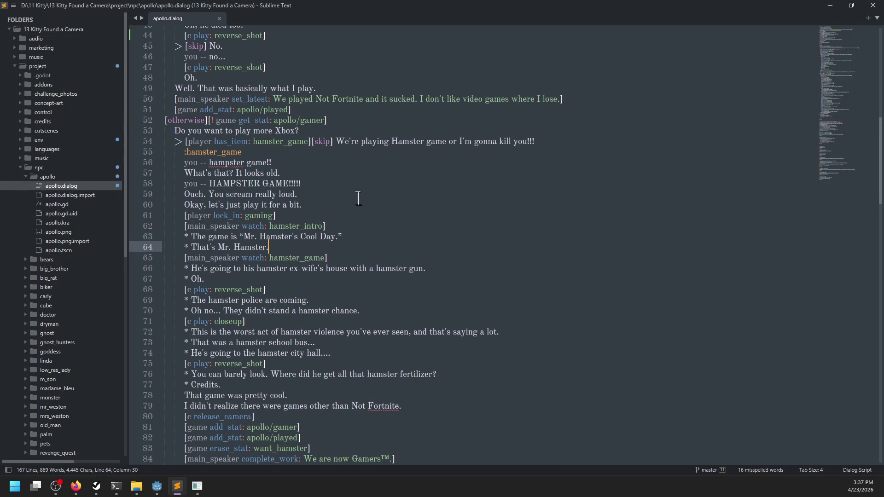
{"action": "left_click_drag", "start_coordinate": [275, 120], "coordinate": [325, 120]}
{"action": "key", "text": "ctrl+c"}
{"action": "left_click", "coordinate": [387, 212]}
Step: Relaunch the game and run SaveLoad.state.erase_stat('apollo/gamer') in the live debug console
{"action": "key", "text": "alt+Tab"}
{"action": "key", "text": "F5"}
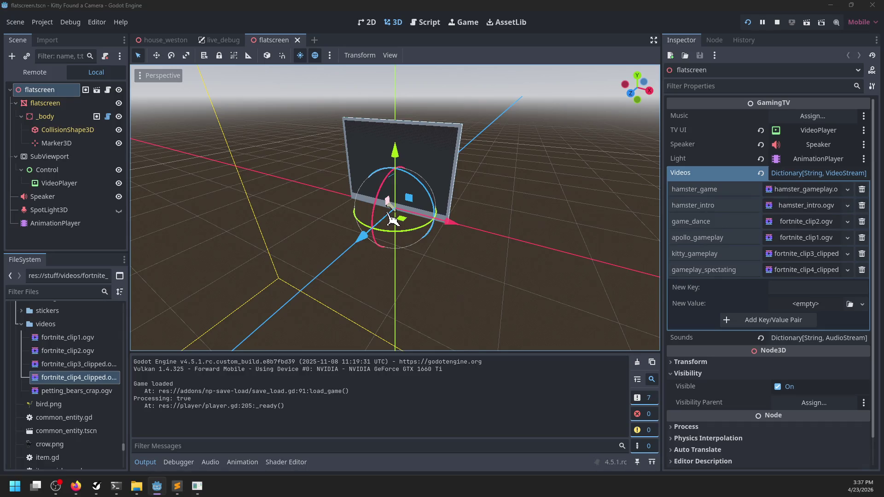
{"action": "key", "text": "grave"}
{"action": "type", "text": "sa"}
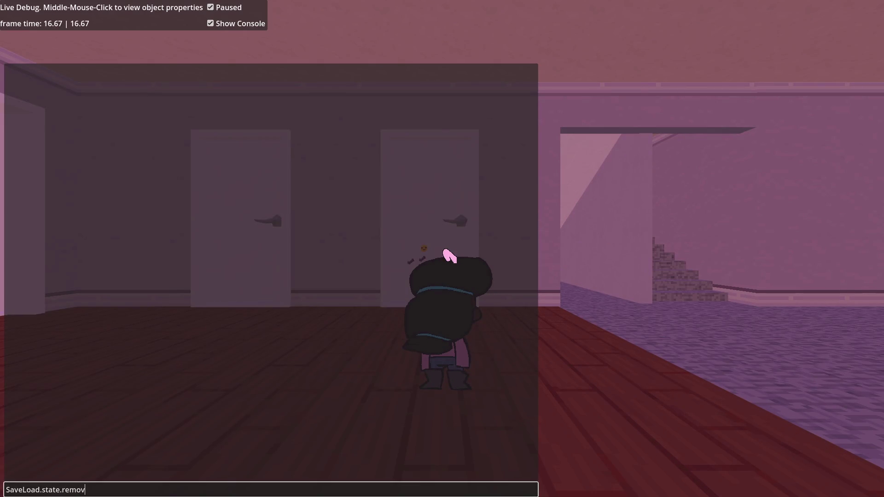
{"action": "key", "text": "BackSpace"}
{"action": "key", "text": "BackSpace"}
{"action": "key", "text": "BackSpace"}
{"action": "type", "text": "apollo/gamer'"}
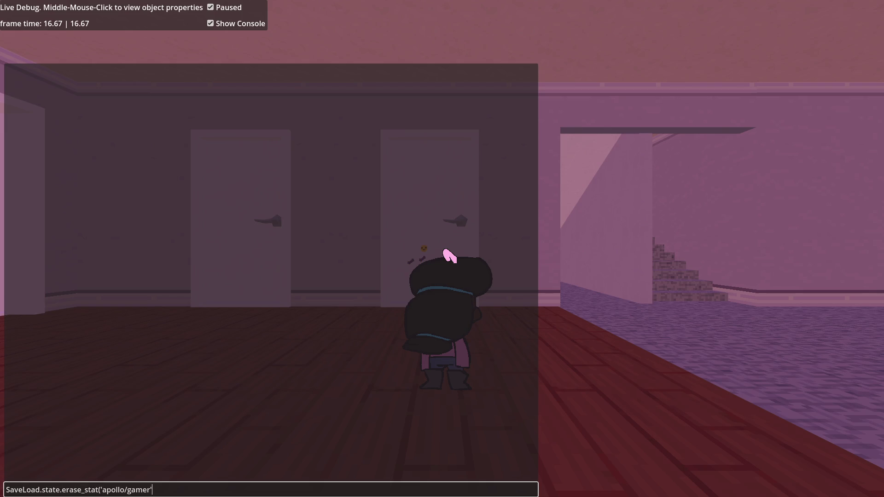
{"action": "key", "text": "Return"}
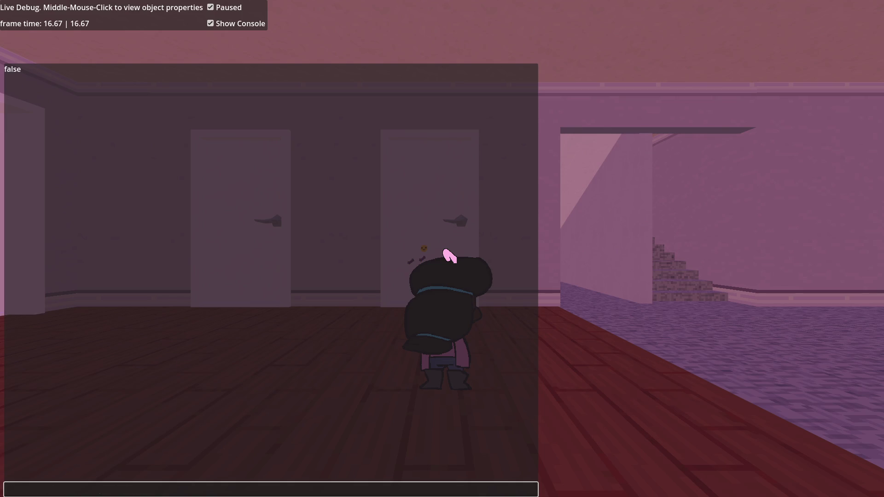
Step: Close the debug console, walk up the staircase and pause the game
{"action": "key", "text": "grave"}
{"action": "key", "text": "w"}
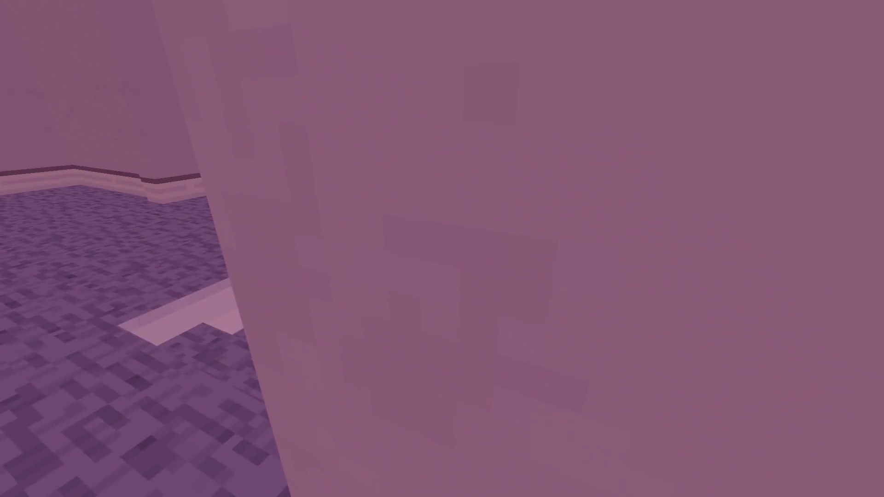
{"action": "key", "text": "Escape"}
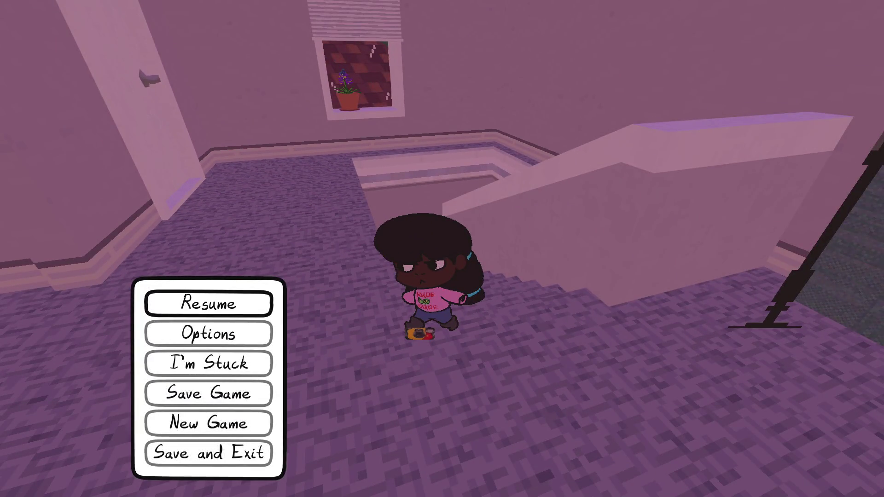
Step: Add the task 'Fix house collision with camera' under April 25's Weston House - Living Room
{"action": "key", "text": "alt+Tab"}
{"action": "left_click", "coordinate": [275, 222]}
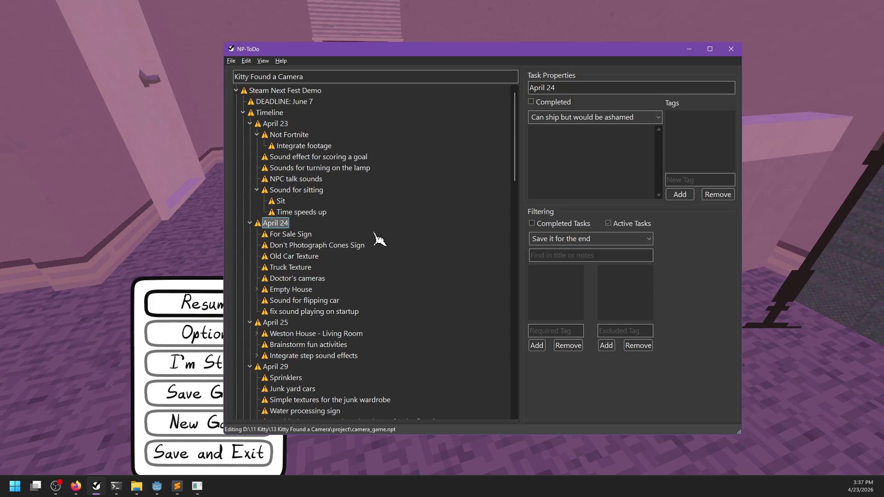
{"action": "left_click", "coordinate": [282, 322]}
{"action": "key", "text": "Insert"}
{"action": "type", "text": "Fix"}
{"action": "key", "text": "Escape"}
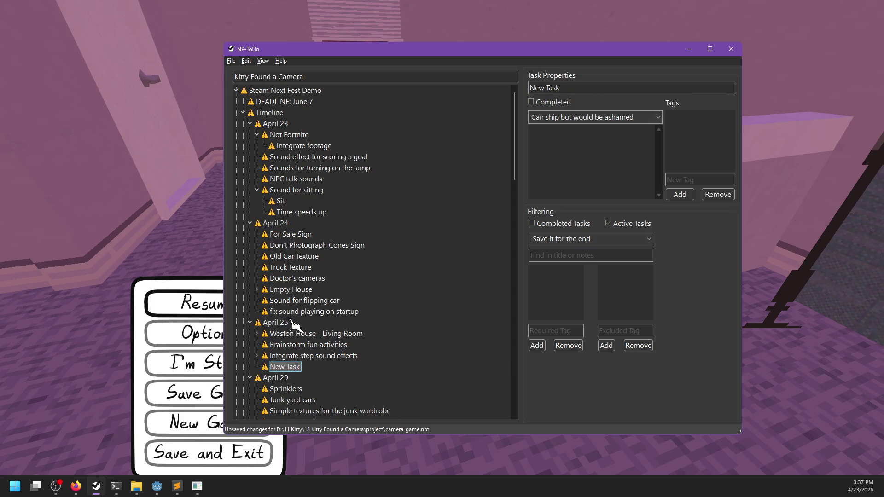
{"action": "left_click", "coordinate": [309, 334]}
{"action": "key", "text": "Insert"}
{"action": "type", "text": "Fix house collision with camera"}
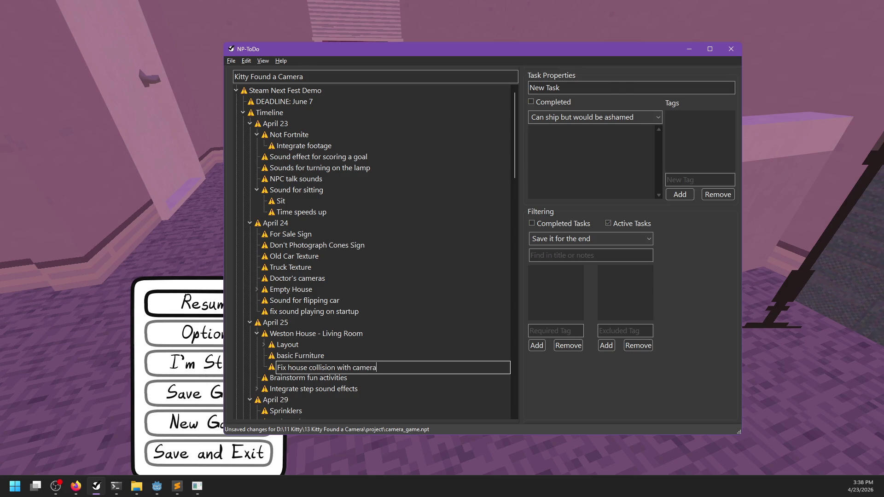
{"action": "key", "text": "Return"}
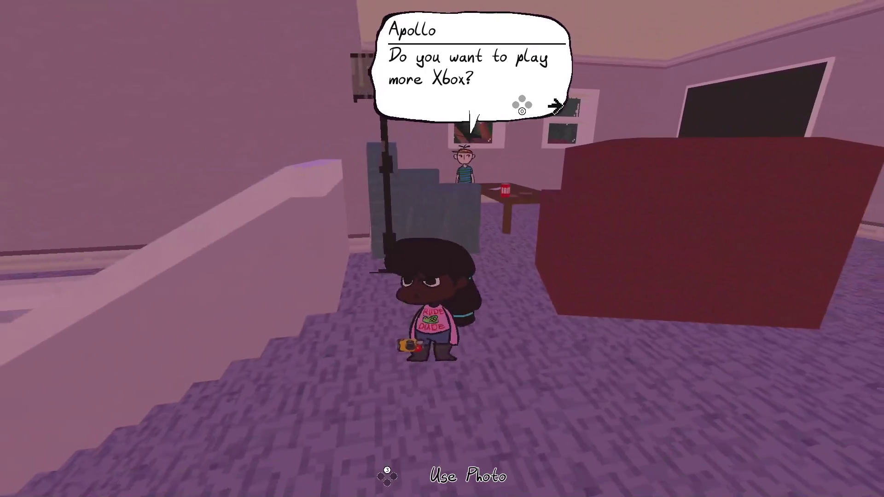
Step: Refuse Apollo's offer to play in the game, pause it, and return to the dialog script
{"action": "key", "text": "Right"}
{"action": "key", "text": "Return"}
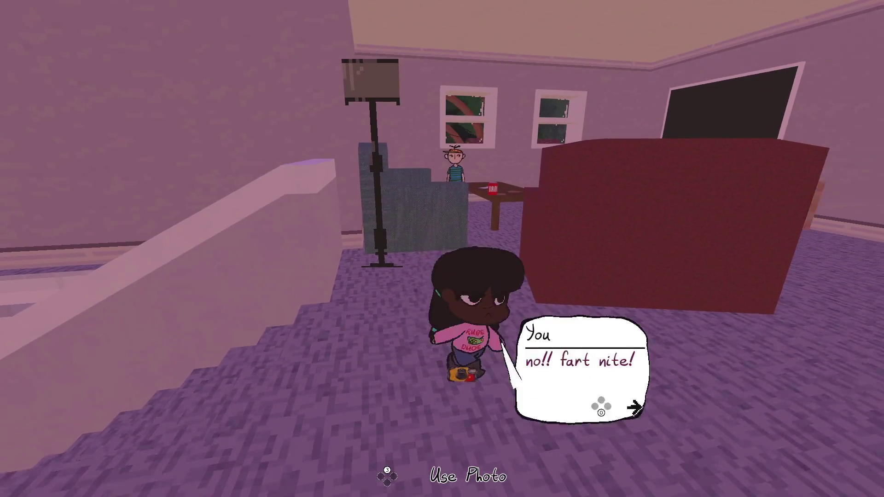
{"action": "key", "text": "Escape"}
{"action": "key", "text": "alt+Tab"}
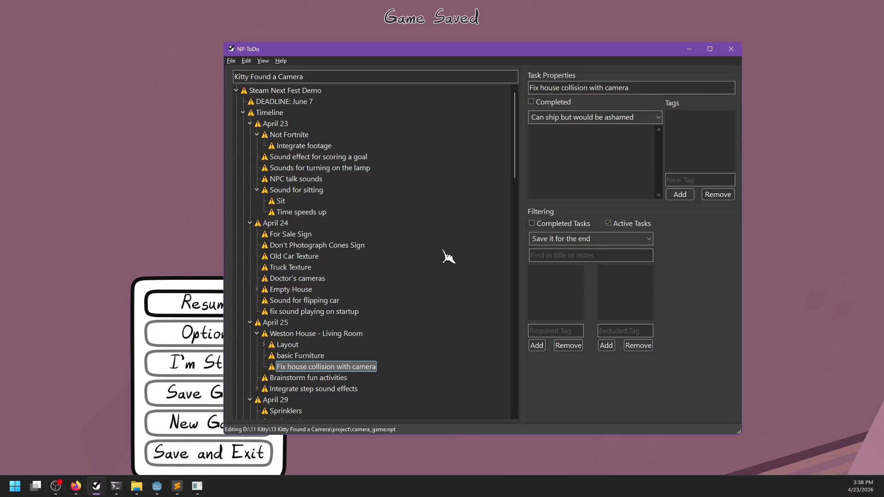
{"action": "key", "text": "alt+Tab"}
{"action": "key", "text": "alt+Tab"}
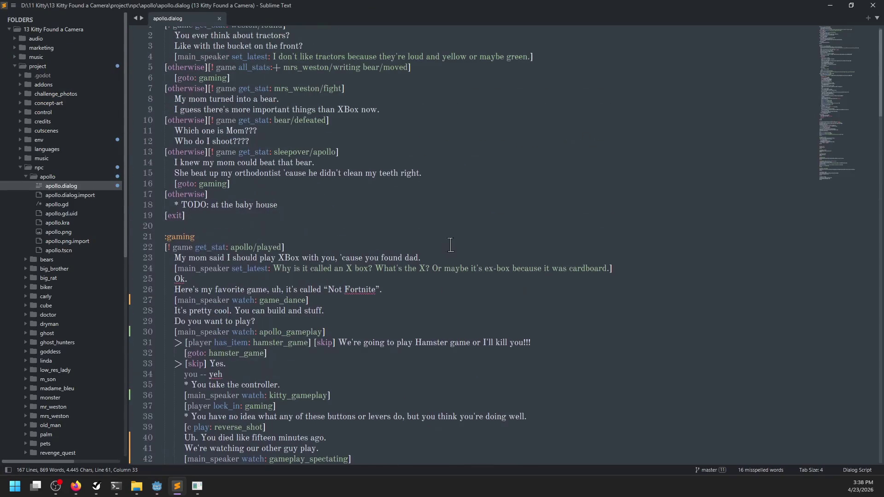
Step: Copy the apollo/played stat name from line 22 of apollo.dialog
{"action": "left_click_drag", "start_coordinate": [281, 249], "coordinate": [231, 249]}
{"action": "key", "text": "ctrl+c"}
{"action": "scroll", "coordinate": [378, 268], "scroll_direction": "up", "scroll_amount": 1}
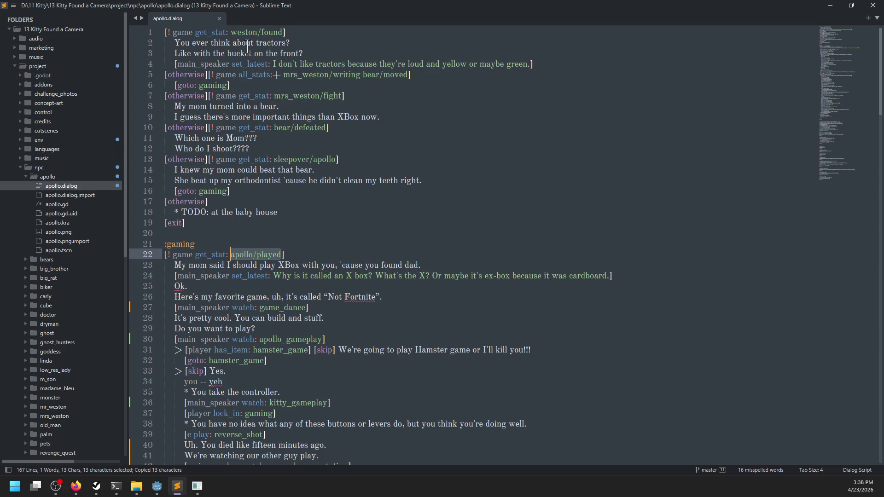
{"action": "scroll", "coordinate": [421, 266], "scroll_direction": "down", "scroll_amount": 4}
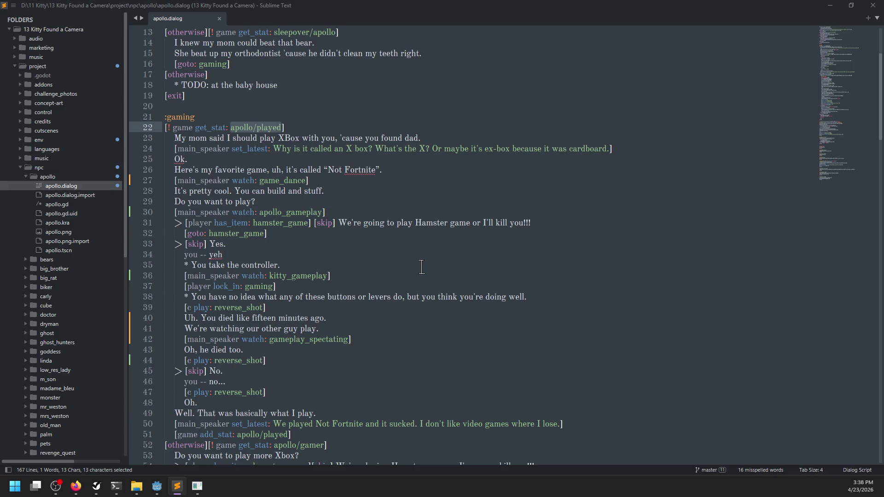
Step: Run SaveLoad.state.erase_stat('apollo/played') in the game's debug console, then close the console
{"action": "key", "text": "alt+Tab"}
{"action": "key", "text": "Escape"}
{"action": "key", "text": "grave"}
{"action": "key", "text": "Up"}
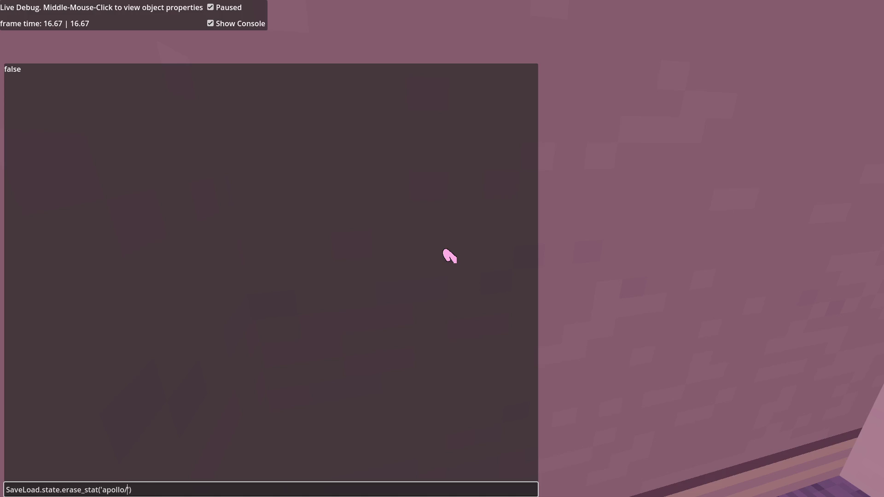
{"action": "key", "text": "alt+Tab"}
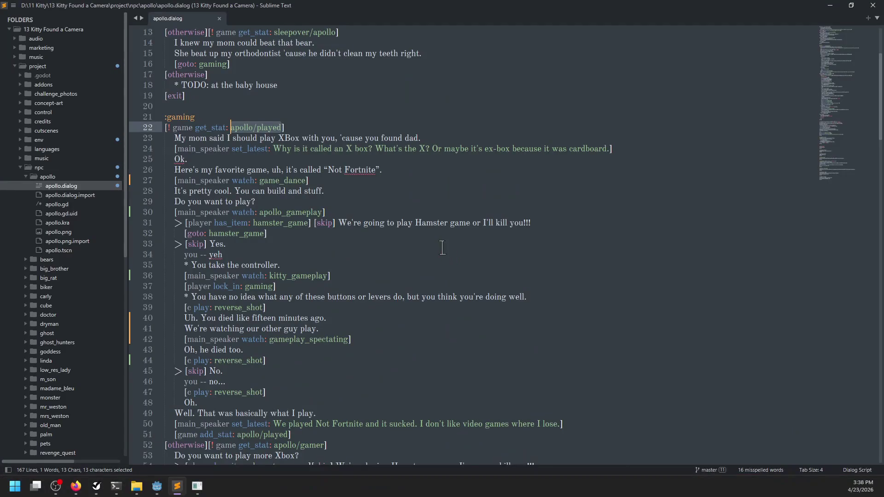
{"action": "key", "text": "alt+Tab"}
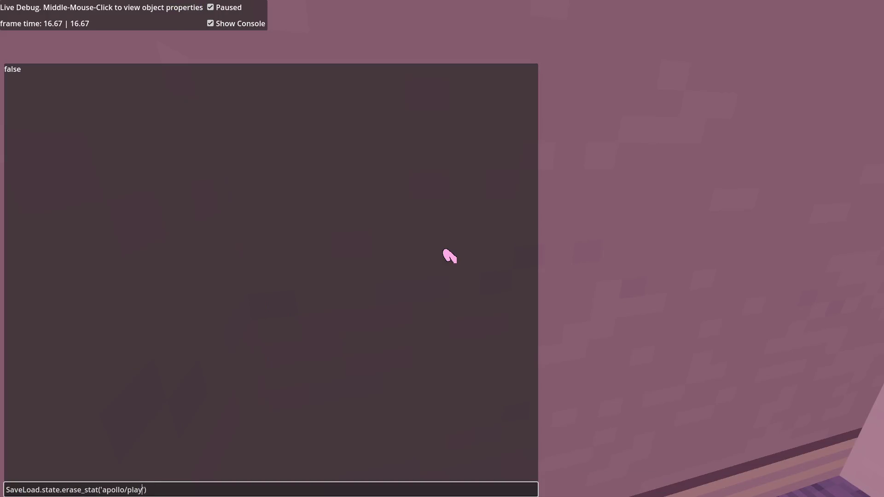
{"action": "type", "text": "ed"}
{"action": "key", "text": "Return"}
{"action": "key", "text": "alt+Tab"}
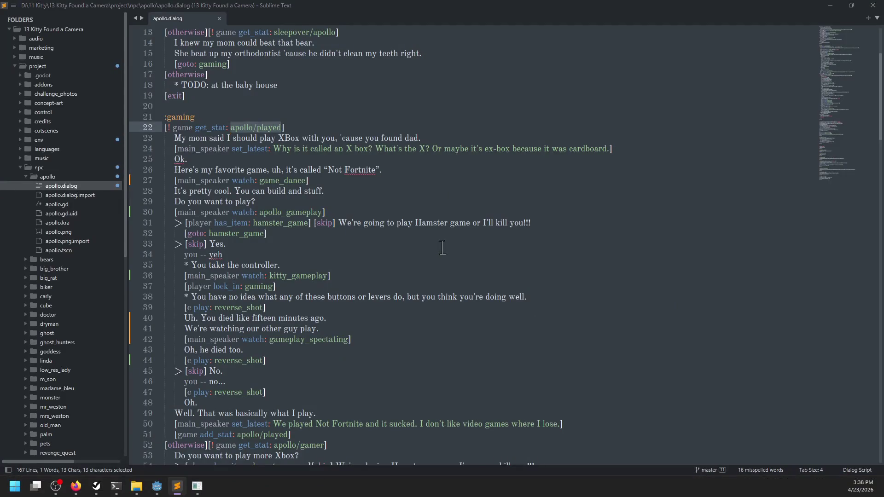
{"action": "key", "text": "alt+Tab"}
{"action": "key", "text": "grave"}
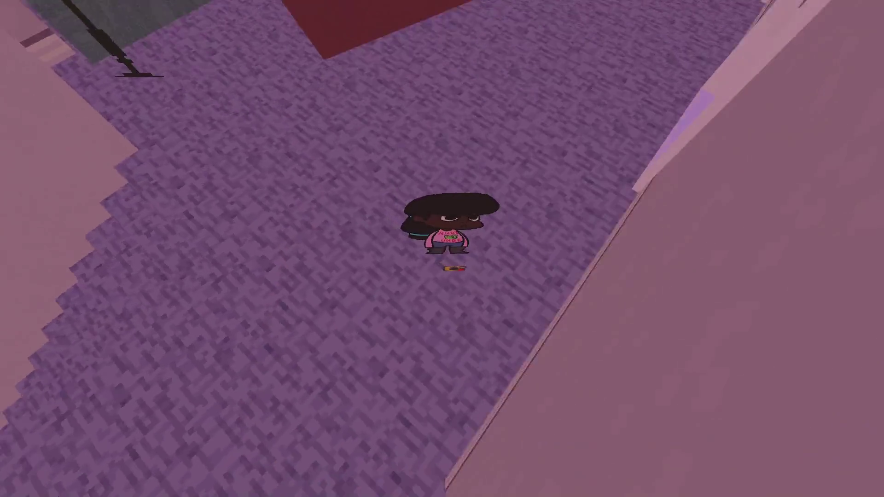
Step: Talk to Apollo and advance his dialogue to the Not Fortnite line, then go back to Godot
{"action": "key", "text": "z"}
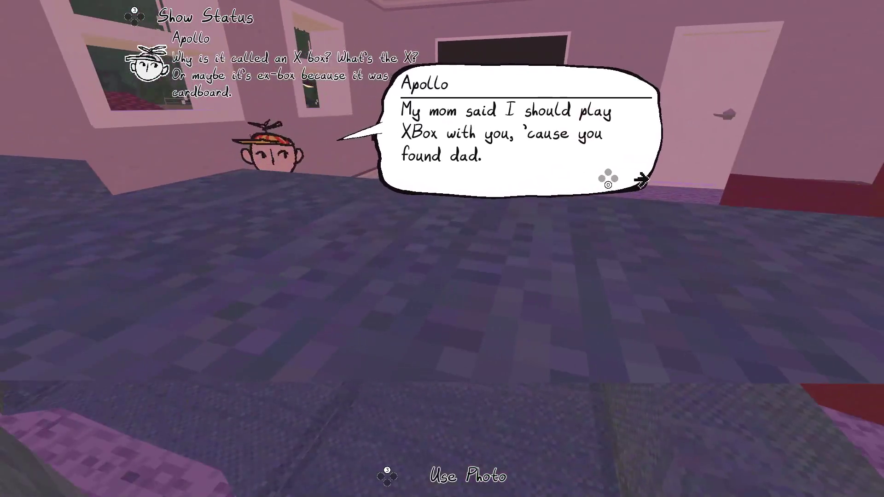
{"action": "key", "text": "z"}
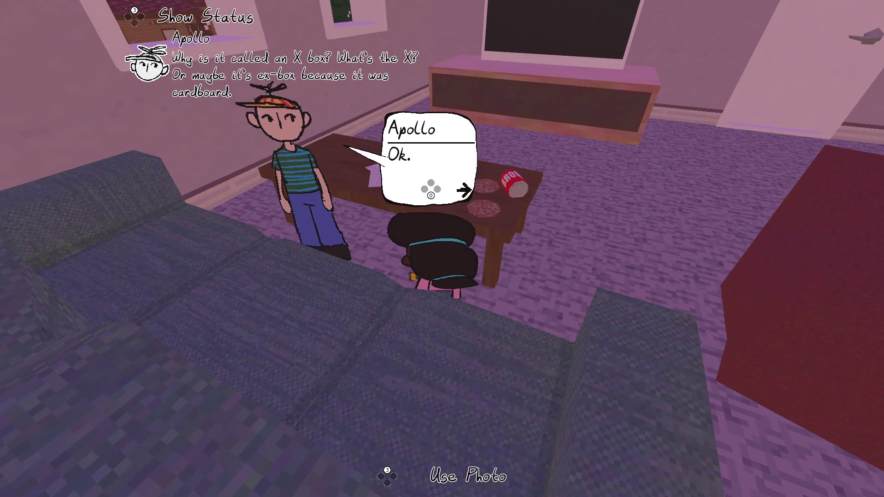
{"action": "key", "text": "z"}
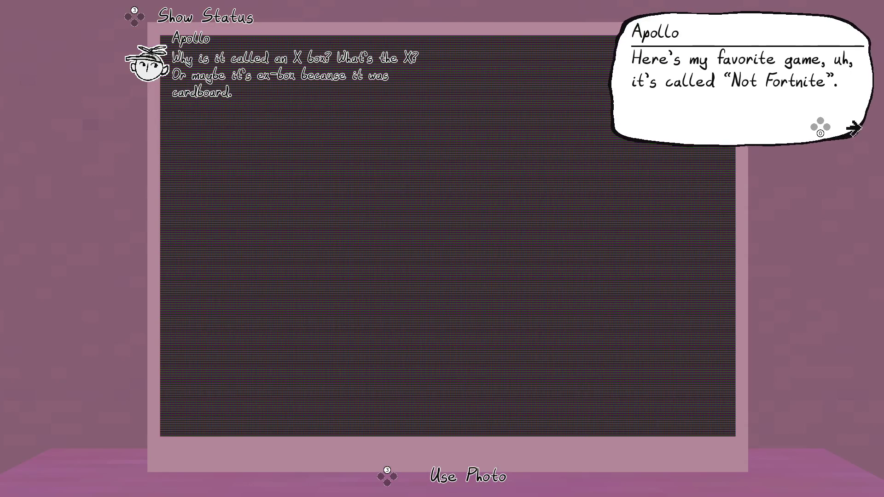
{"action": "key", "text": "alt+Tab"}
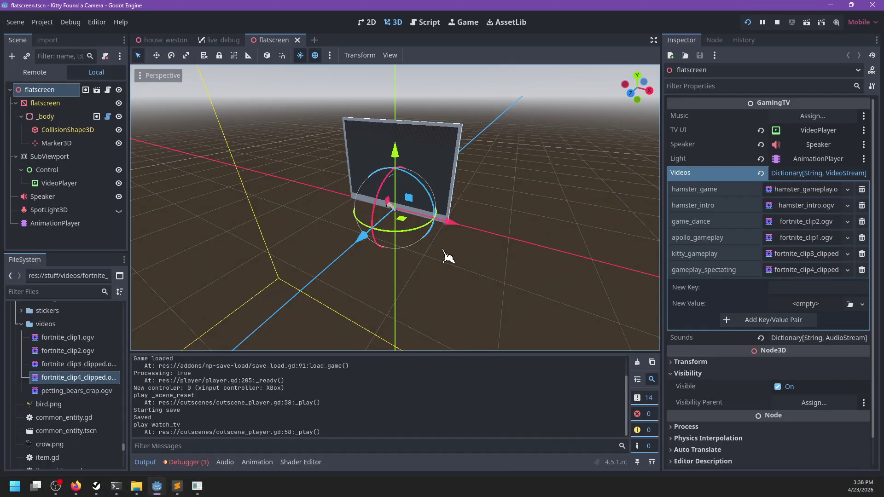
Step: Check the debugger's game_dance video error and the flatscreen TV's Videos list
{"action": "left_click", "coordinate": [189, 462]}
{"action": "left_click", "coordinate": [197, 347]}
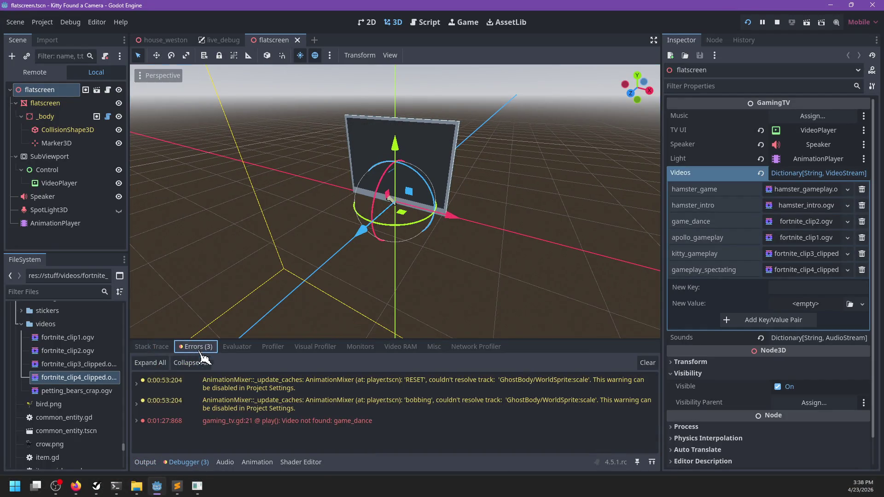
{"action": "double_click", "coordinate": [308, 422]}
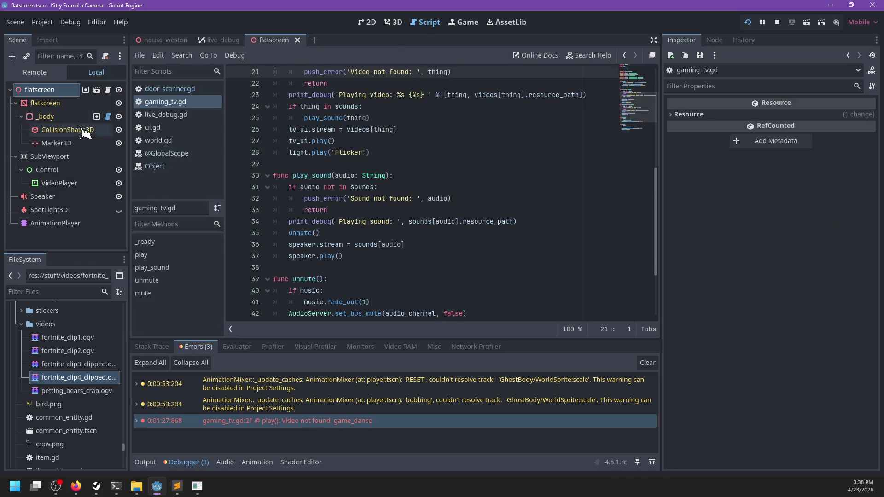
{"action": "left_click", "coordinate": [52, 94]}
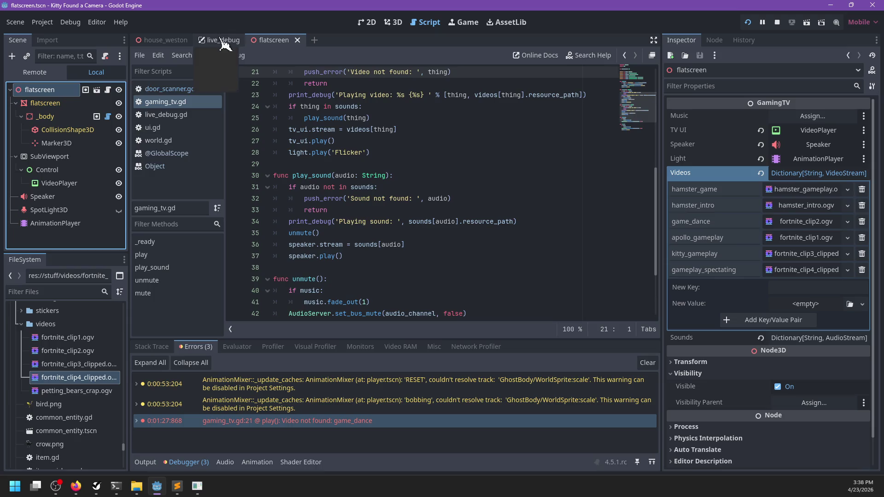
{"action": "left_click", "coordinate": [174, 41]}
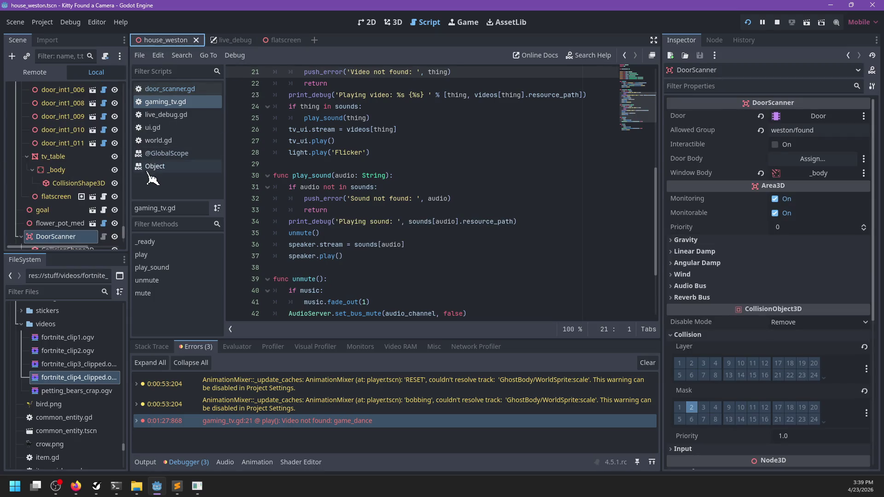
Step: Filter the house_weston scene tree for 'flat' and inspect the TV node's Videos dictionary
{"action": "scroll", "coordinate": [50, 240], "scroll_direction": "down", "scroll_amount": 2}
{"action": "left_click", "coordinate": [52, 56]}
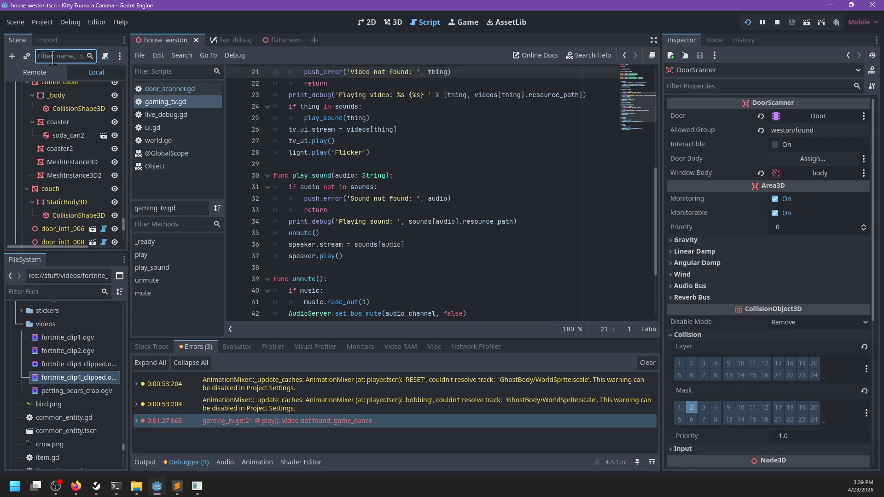
{"action": "type", "text": "flat"}
{"action": "left_click", "coordinate": [40, 89]}
{"action": "left_click", "coordinate": [793, 191]}
{"action": "left_click", "coordinate": [814, 175]}
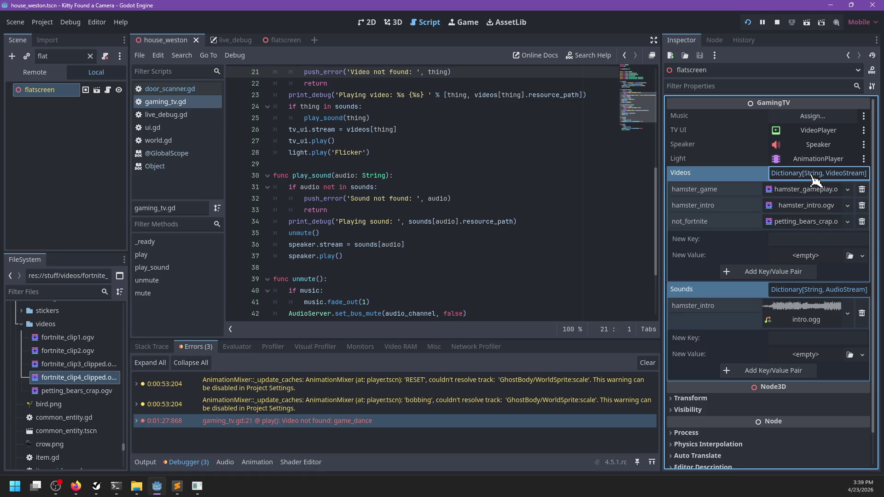
{"action": "left_click", "coordinate": [812, 176]}
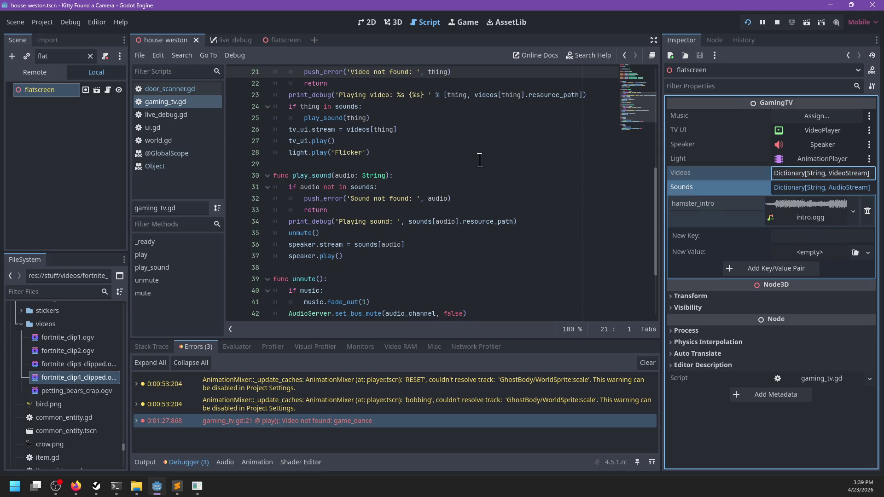
{"action": "left_click", "coordinate": [91, 57]}
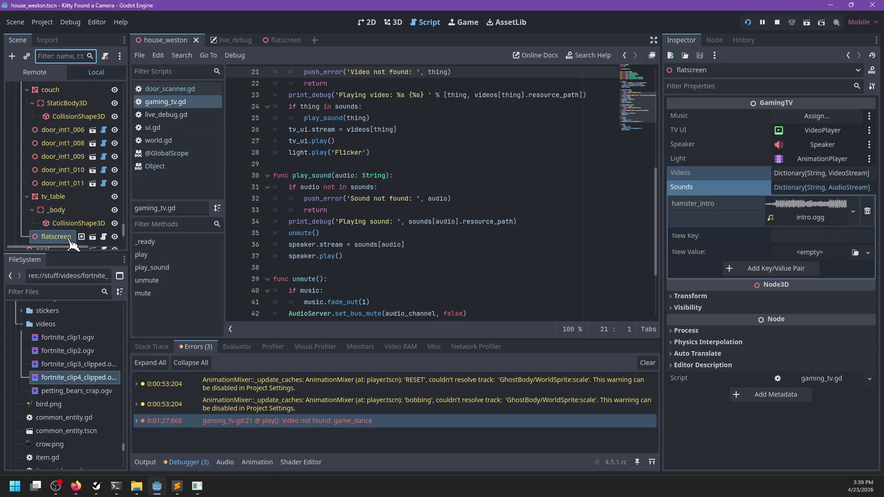
Step: Open the flatscreen scene on its own and save it
{"action": "scroll", "coordinate": [74, 244], "scroll_direction": "down", "scroll_amount": 3}
{"action": "left_click", "coordinate": [81, 177]}
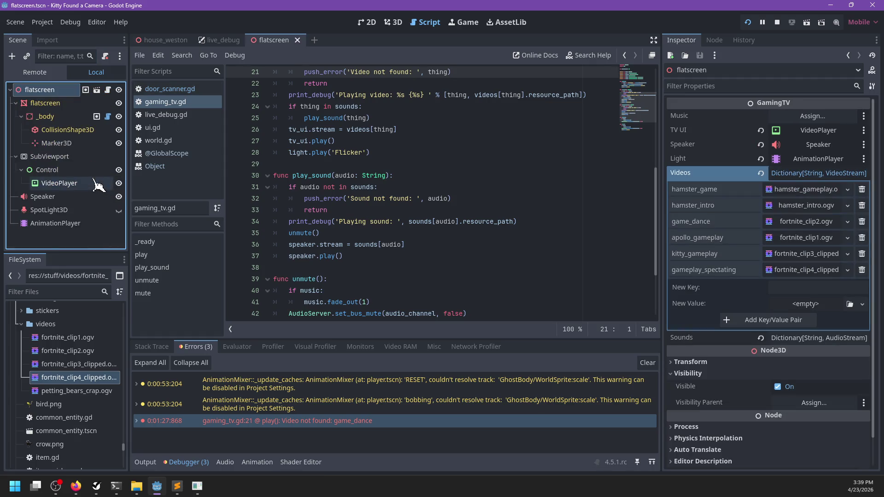
{"action": "left_click", "coordinate": [818, 176]}
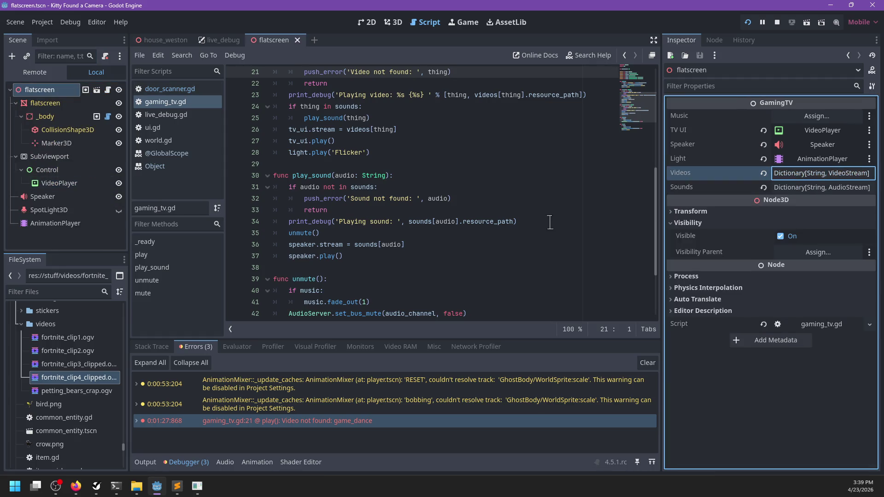
{"action": "key", "text": "ctrl+s"}
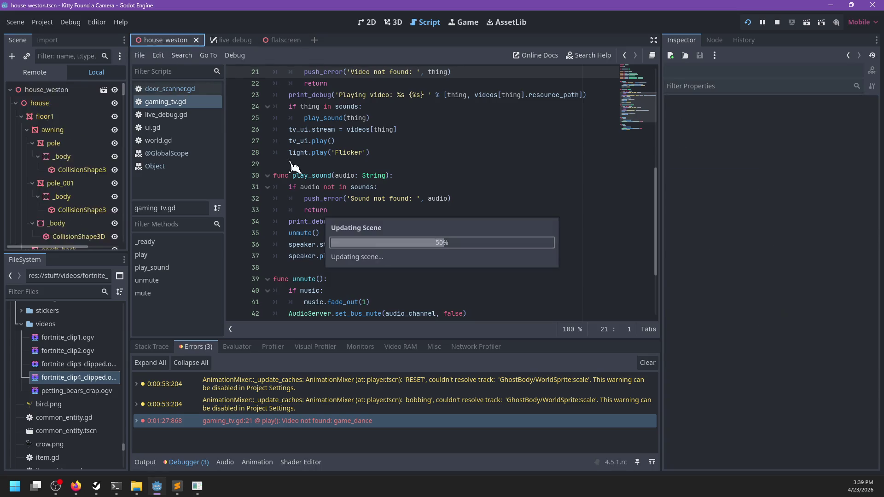
Step: Stop the game, reimport house_weston.blend from the Import tab, and launch a new playtest
{"action": "left_click", "coordinate": [62, 290]}
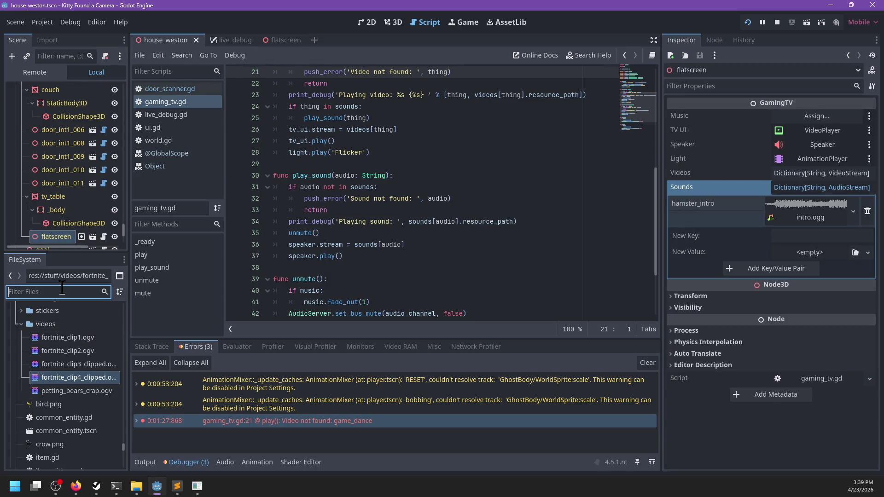
{"action": "type", "text": "house_wes"}
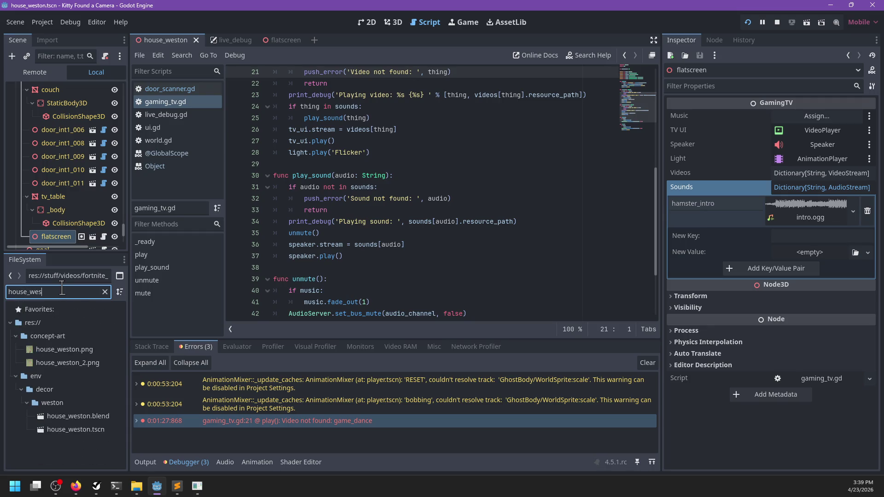
{"action": "left_click", "coordinate": [78, 416]}
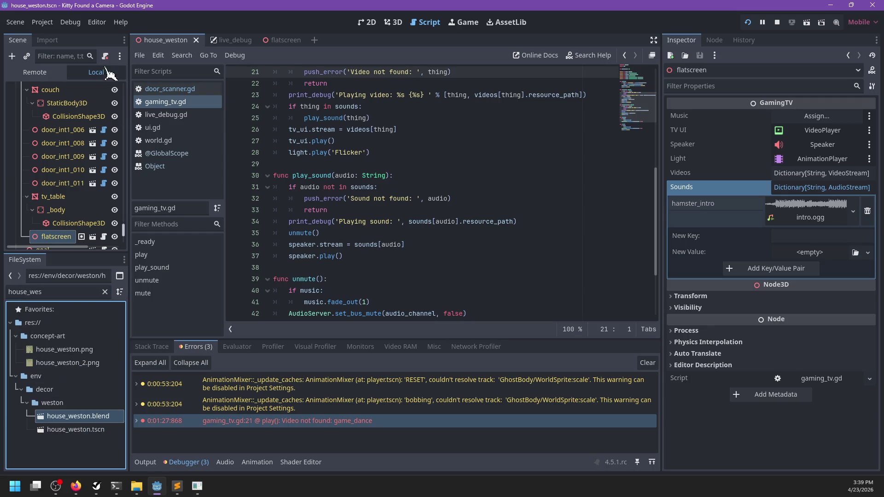
{"action": "left_click", "coordinate": [777, 22]}
{"action": "left_click", "coordinate": [47, 40]}
{"action": "left_click", "coordinate": [94, 242]}
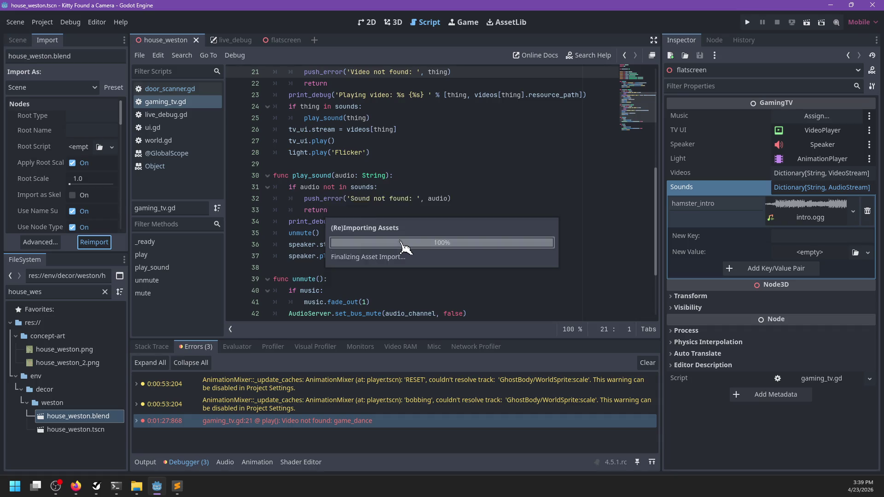
{"action": "left_click", "coordinate": [807, 173]}
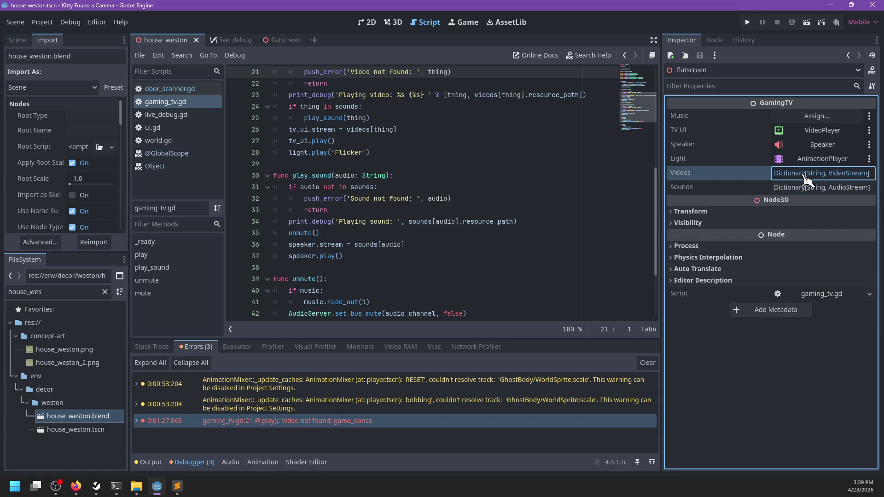
{"action": "left_click", "coordinate": [491, 171]}
{"action": "key", "text": "F5"}
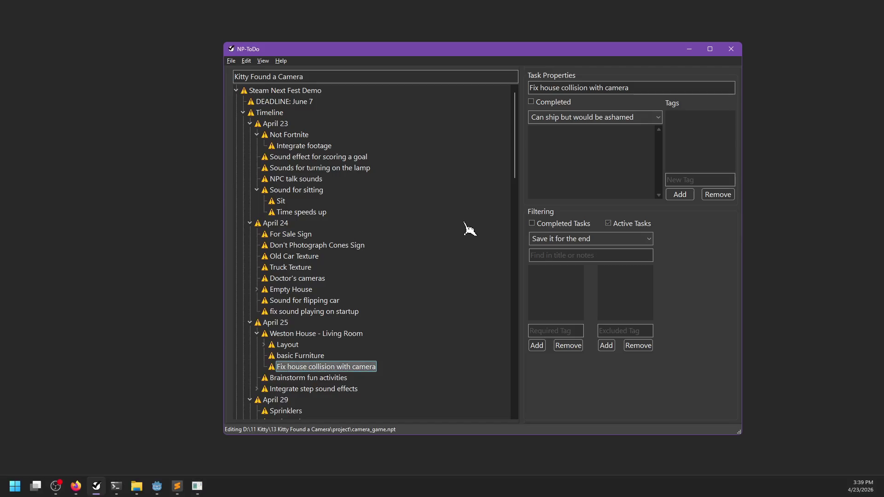
Step: Add a 'Sound effects' subtask under Not Fortnite, then walk toward Apollo and close the game
{"action": "left_click", "coordinate": [289, 191]}
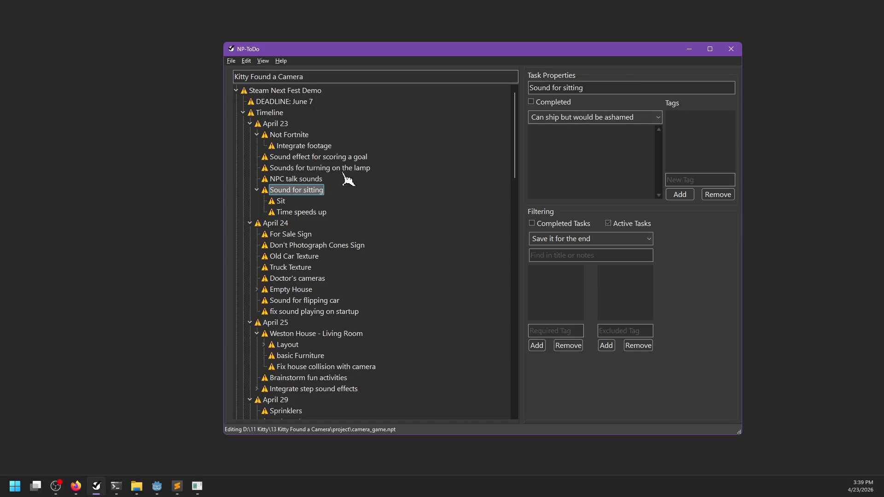
{"action": "left_click", "coordinate": [280, 135]}
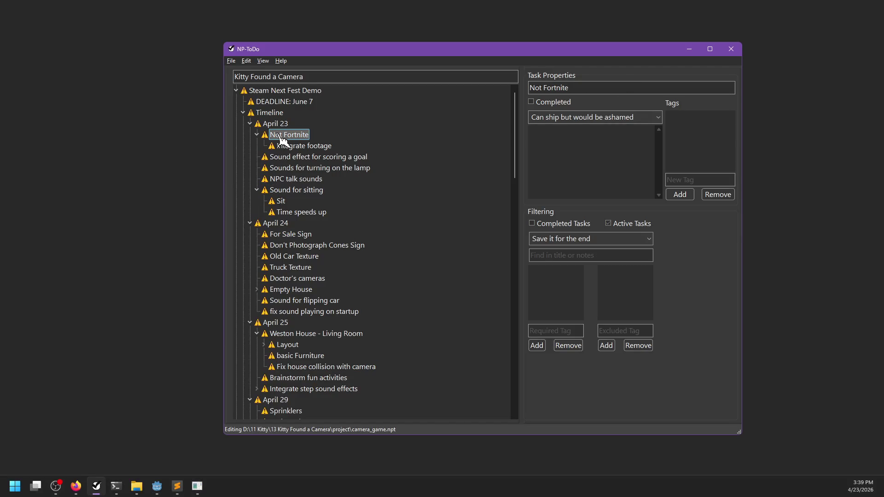
{"action": "key", "text": "Insert"}
{"action": "type", "text": "S"}
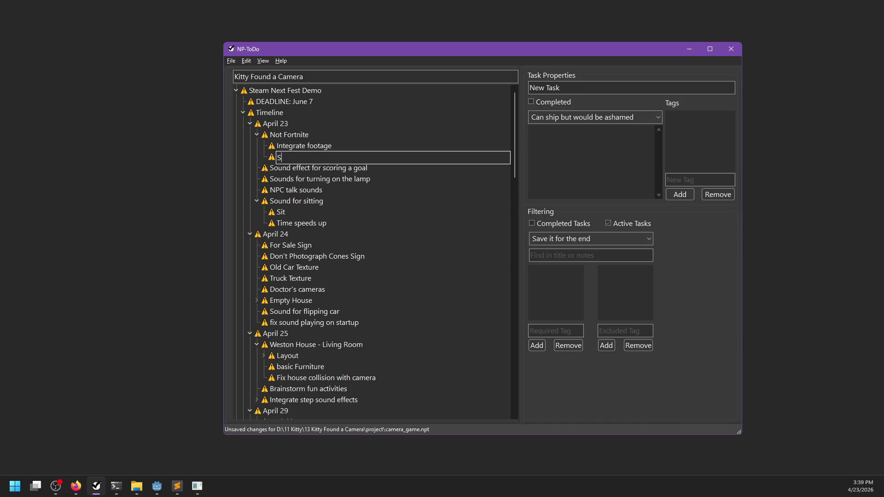
{"action": "type", "text": "effects"}
{"action": "key", "text": "Return"}
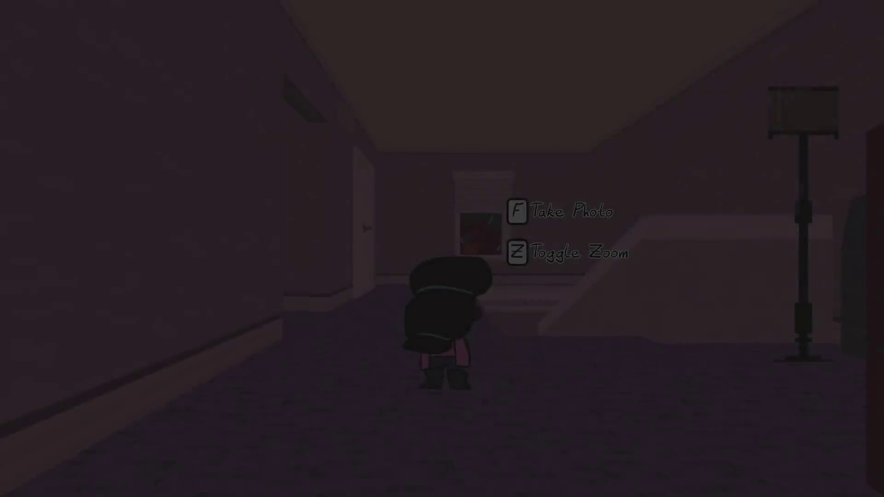
{"action": "key", "text": "w"}
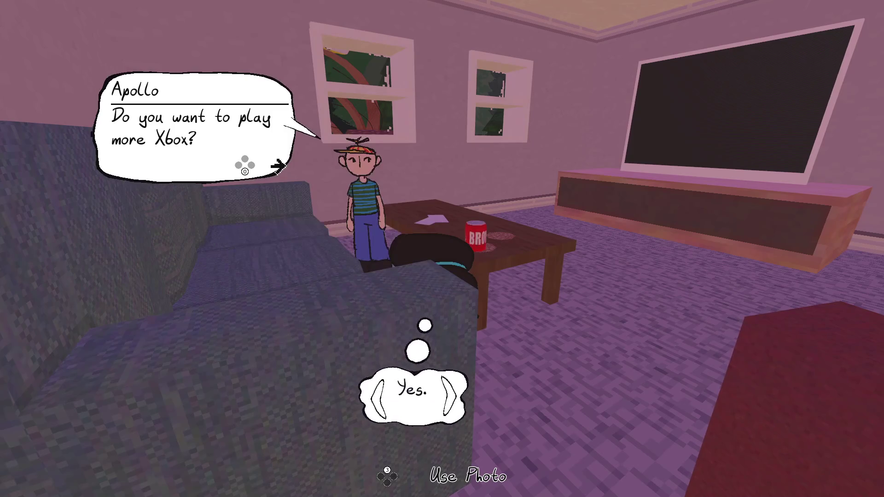
{"action": "key", "text": "alt+F4"}
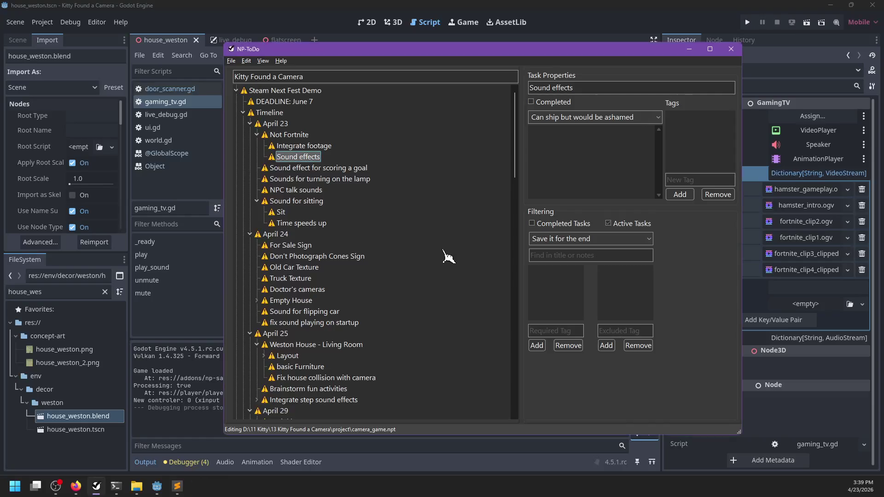
Step: Relaunch the game from Godot and scroll through apollo.dialog's watch commands while it loads
{"action": "left_click", "coordinate": [311, 19]}
{"action": "key", "text": "F5"}
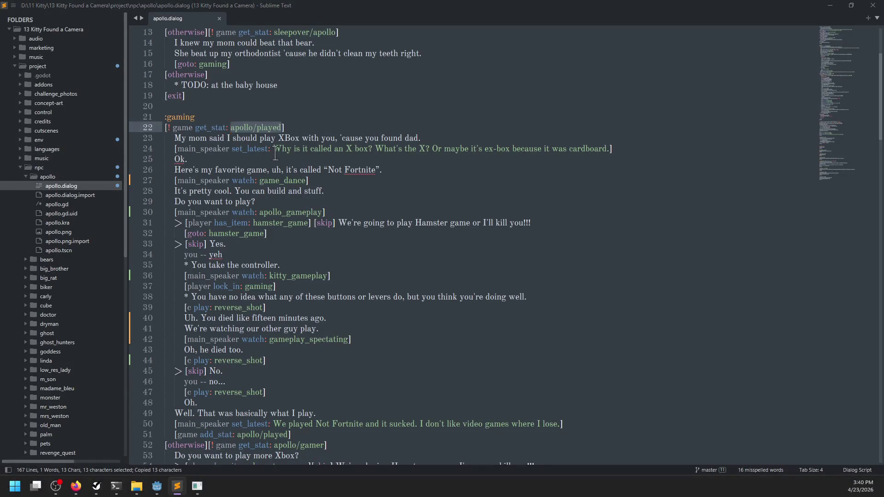
{"action": "scroll", "coordinate": [389, 196], "scroll_direction": "down", "scroll_amount": 5}
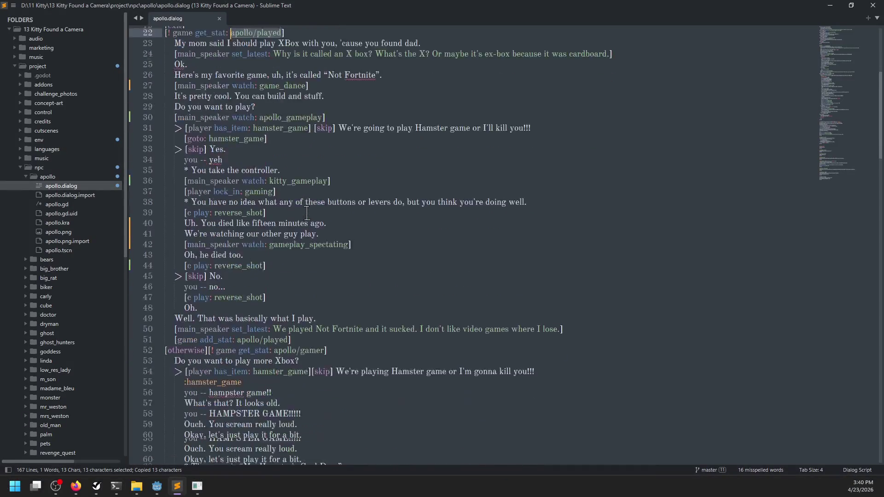
{"action": "scroll", "coordinate": [370, 193], "scroll_direction": "up", "scroll_amount": 5}
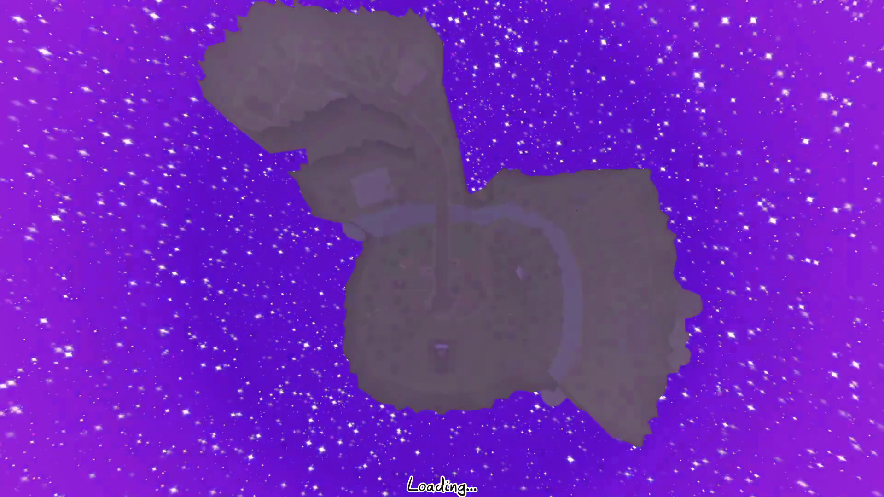
Step: Reset stats with SaveLoad.state.erase_stat in the debug console, then save from the pause menu
{"action": "key", "text": "grave"}
{"action": "type", "text": "SaveLoad.state.erase_stat('apollo/played')"}
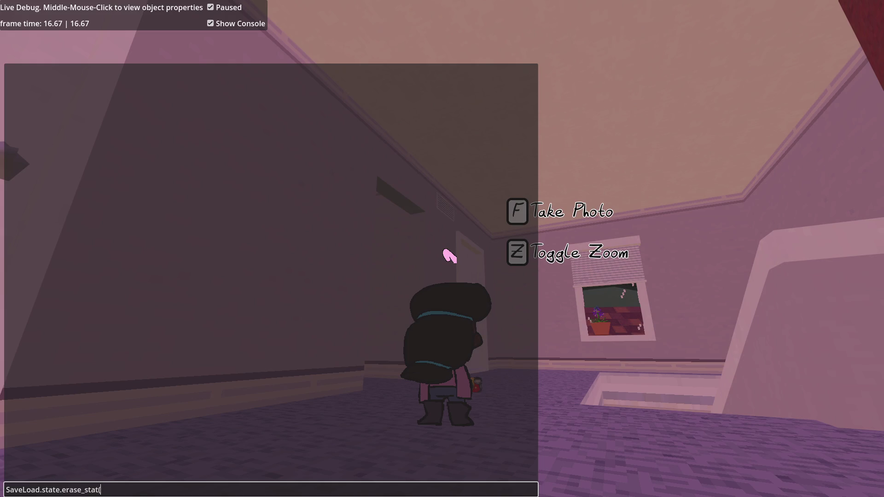
{"action": "key", "text": "Return"}
{"action": "key", "text": "Escape"}
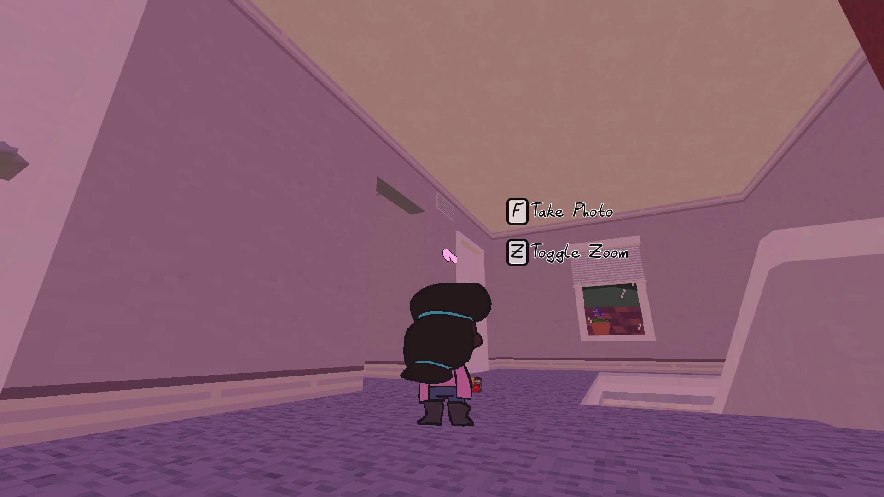
{"action": "key", "text": "Escape"}
{"action": "key", "text": "Down"}
{"action": "key", "text": "Down"}
{"action": "key", "text": "Down"}
{"action": "key", "text": "Return"}
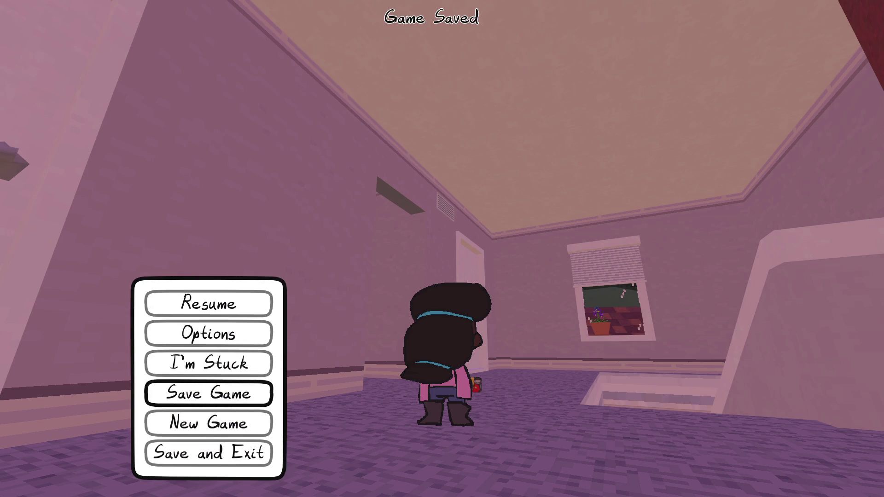
Step: Talk to Apollo and advance his dialogue to 'Do you want to play?' while the Fortnite clip plays
{"action": "key", "text": "Escape"}
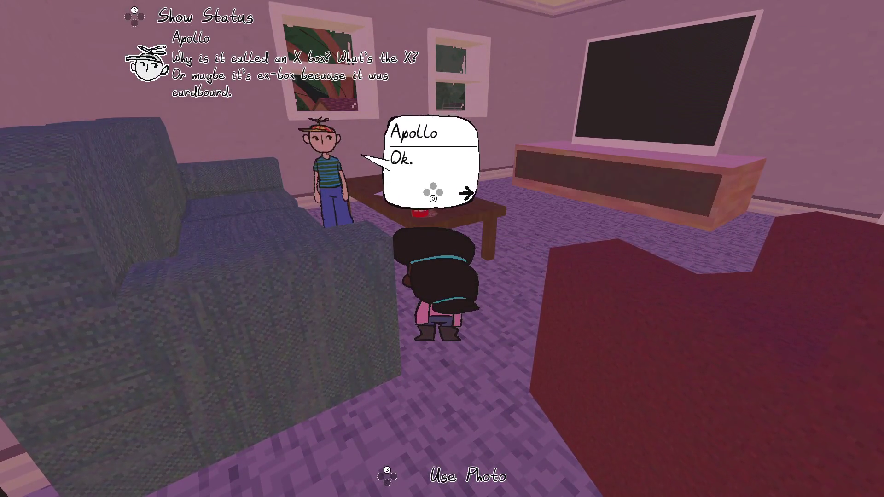
{"action": "key", "text": "Return"}
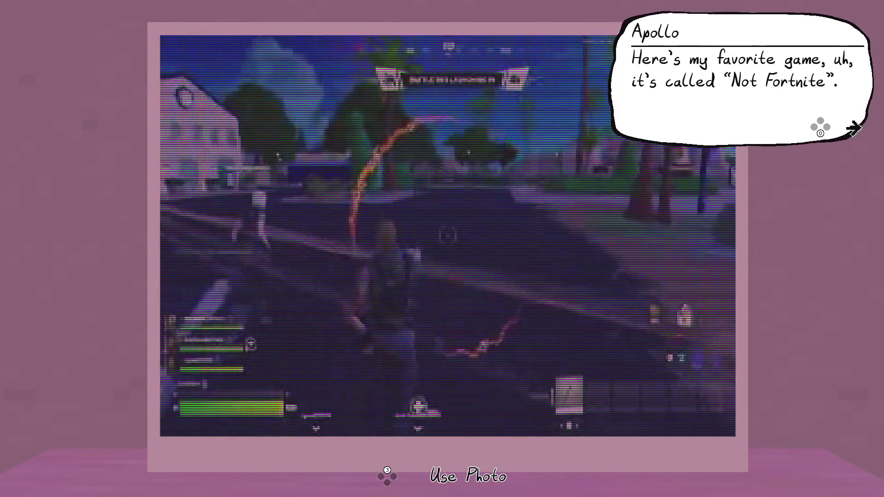
{"action": "key", "text": "Return"}
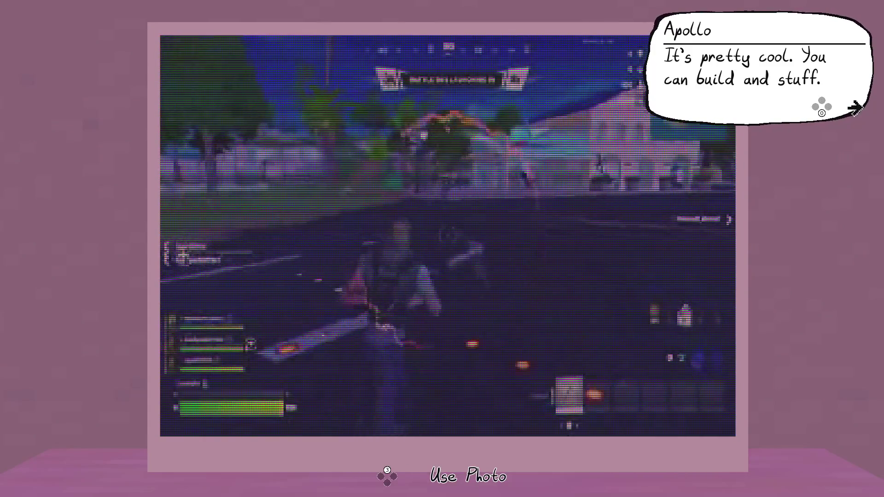
{"action": "key", "text": "Return"}
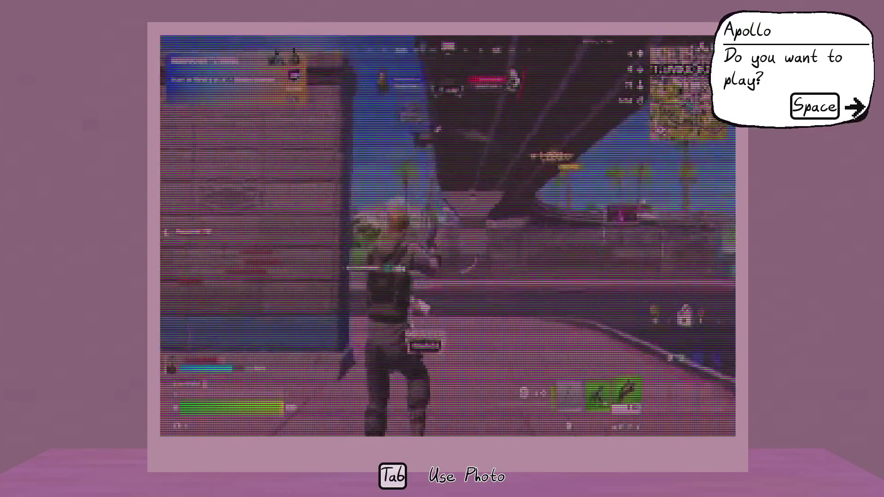
{"action": "key", "text": "alt+Tab"}
{"action": "key", "text": "alt+Tab"}
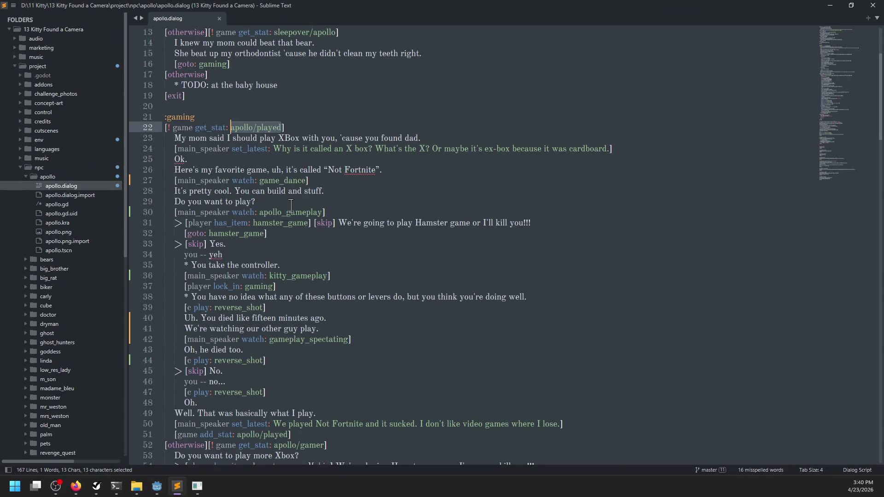
Step: Move the apollo_gameplay watch line above 'Do you want to play?' and save apollo.dialog
{"action": "key", "text": "ctrl+x"}
{"action": "key", "text": "Up"}
{"action": "key", "text": "ctrl+v"}
{"action": "key", "text": "ctrl+s"}
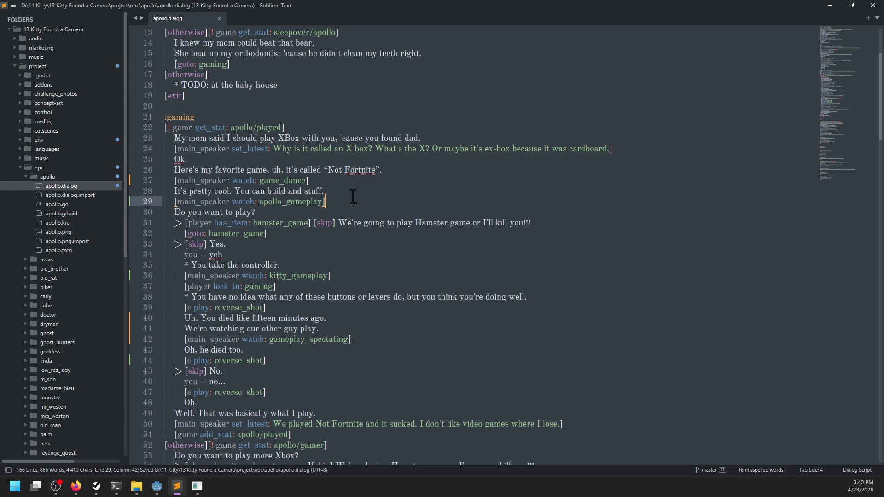
Step: Start a playtest and answer Yes when Apollo asks to play
{"action": "key", "text": "alt+Tab"}
{"action": "key", "text": "alt+Tab"}
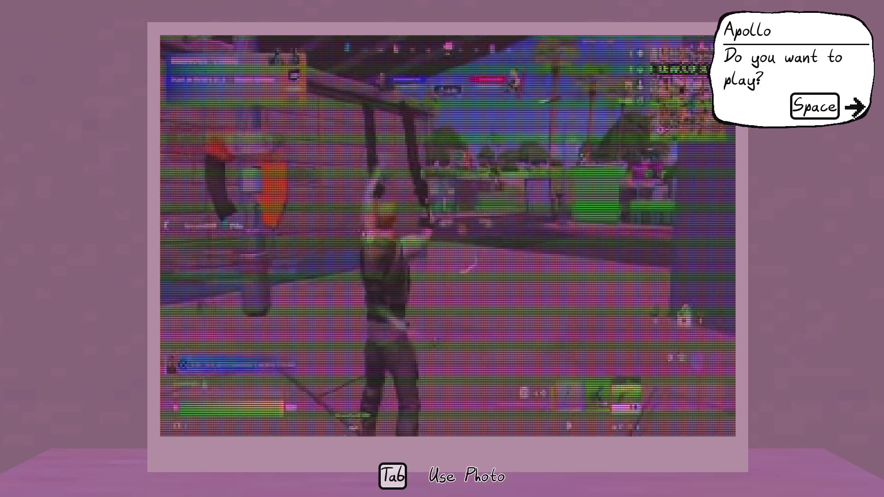
{"action": "key", "text": "space"}
{"action": "key", "text": "Right"}
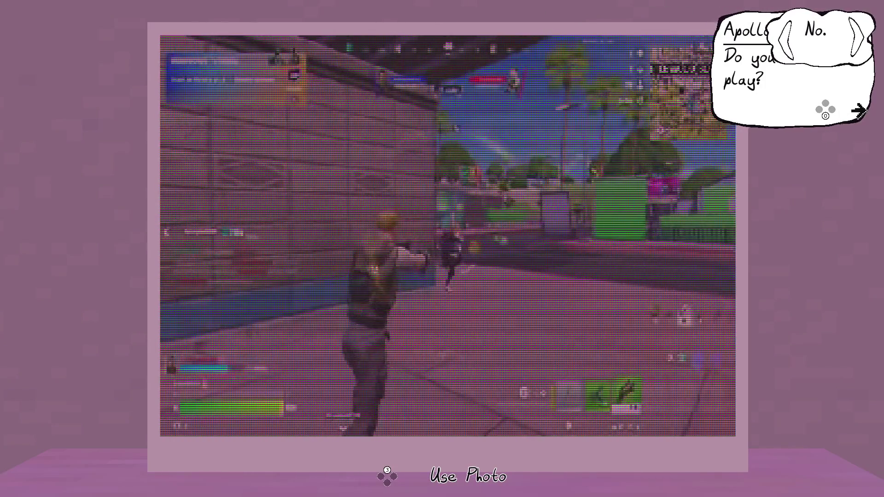
{"action": "key", "text": "Left"}
{"action": "key", "text": "space"}
{"action": "key", "text": "space"}
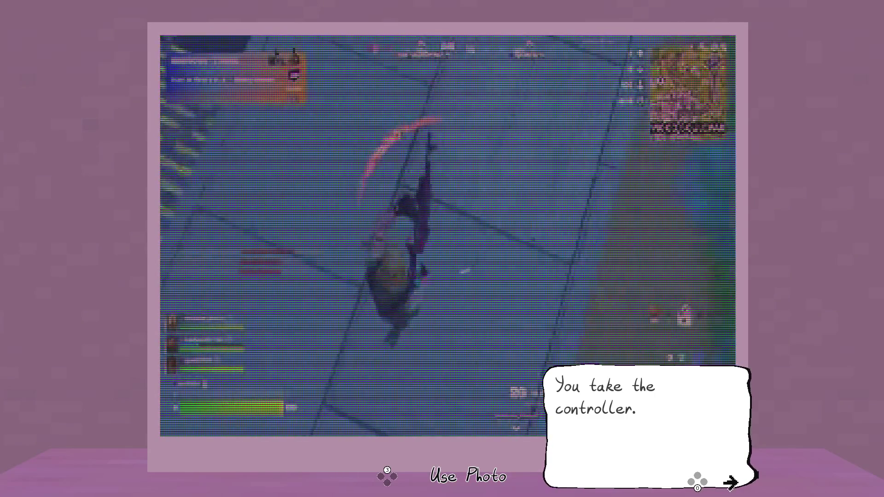
Step: Advance Apollo's dialogue through the controller, spectating and 'Oh, he died too' lines to his closing line
{"action": "key", "text": "space"}
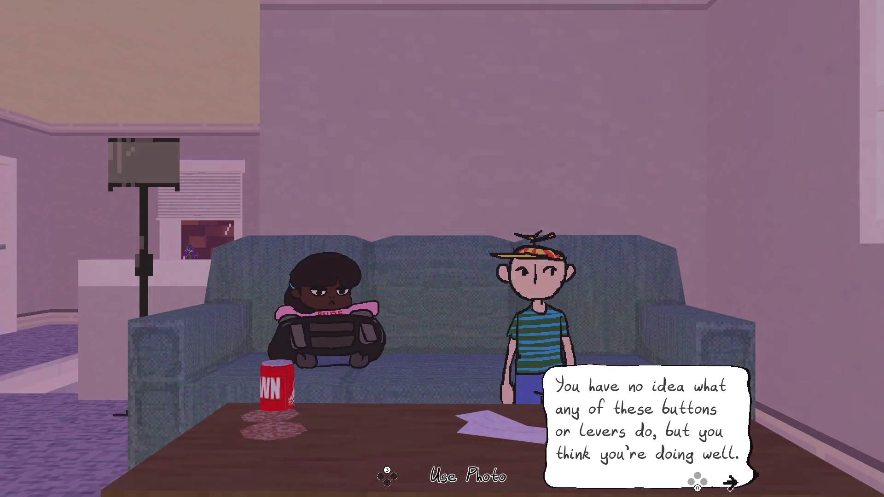
{"action": "key", "text": "space"}
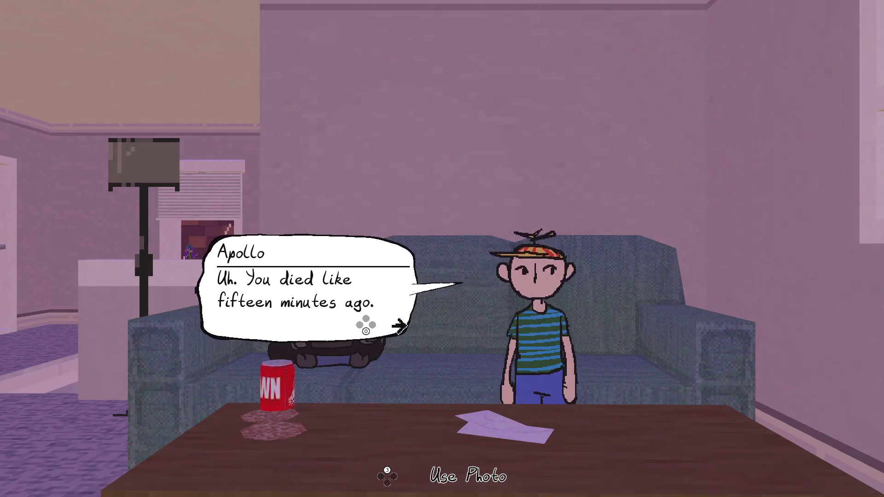
{"action": "key", "text": "space"}
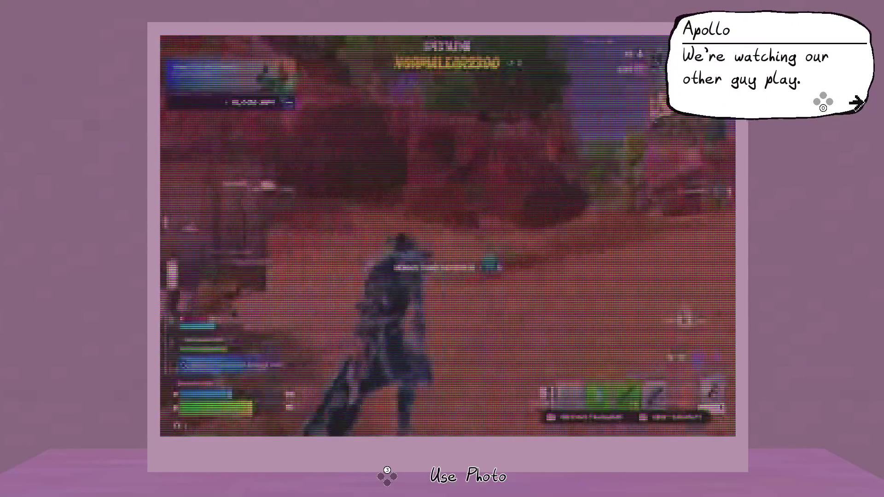
{"action": "key", "text": "space"}
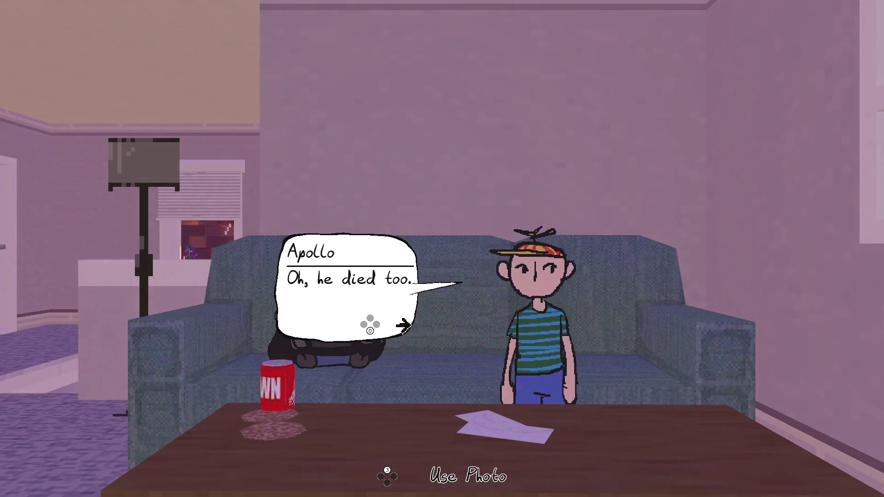
{"action": "key", "text": "space"}
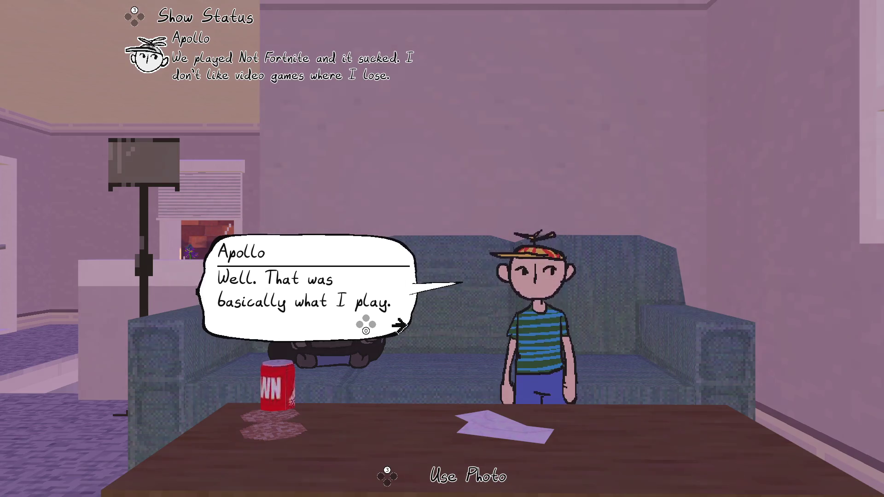
{"action": "key", "text": "space"}
Step: Inspect the Westons' TV, then pause the game and return to apollo.dialog
{"action": "key", "text": "e"}
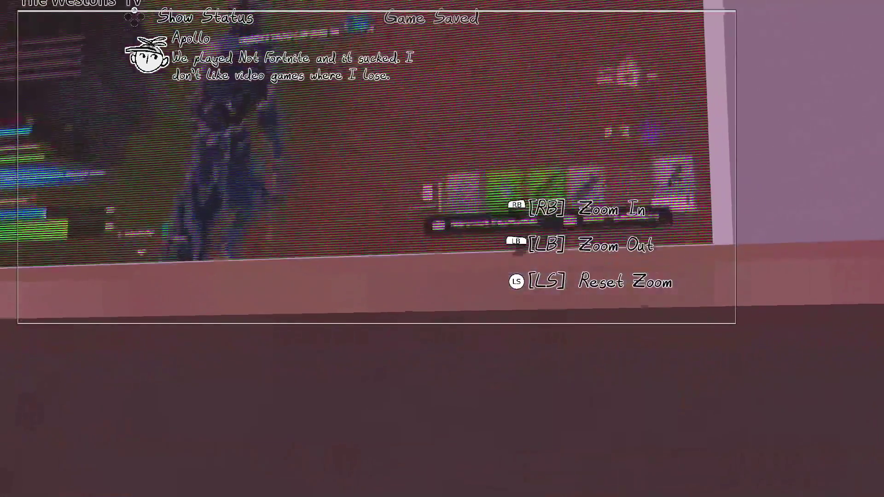
{"action": "scroll", "coordinate": [442, 249], "scroll_direction": "down", "scroll_amount": 5}
{"action": "key", "text": "Escape"}
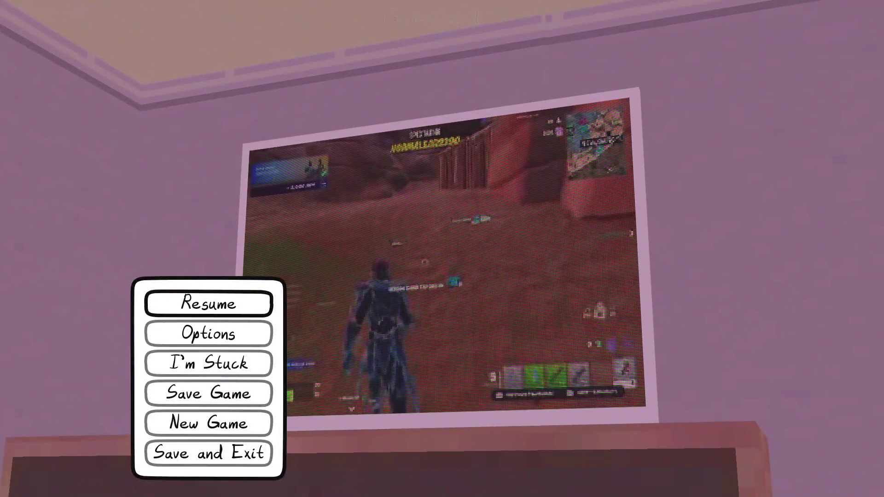
{"action": "key", "text": "alt+Tab"}
{"action": "key", "text": "alt+Tab"}
{"action": "scroll", "coordinate": [427, 262], "scroll_direction": "down", "scroll_amount": 2}
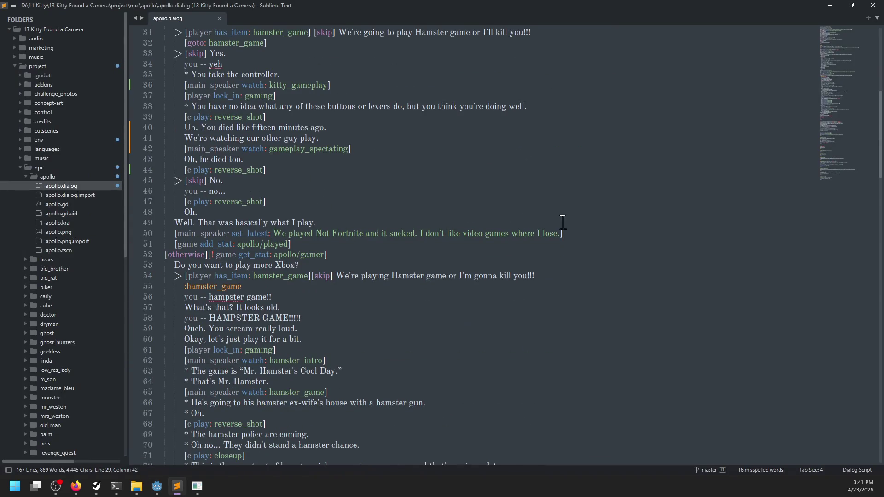
Step: Add a '[main_speaker ]' command on line 51 of apollo.dialog, then save and exit the paused game
{"action": "key", "text": "Return"}
{"action": "type", "text": "p["}
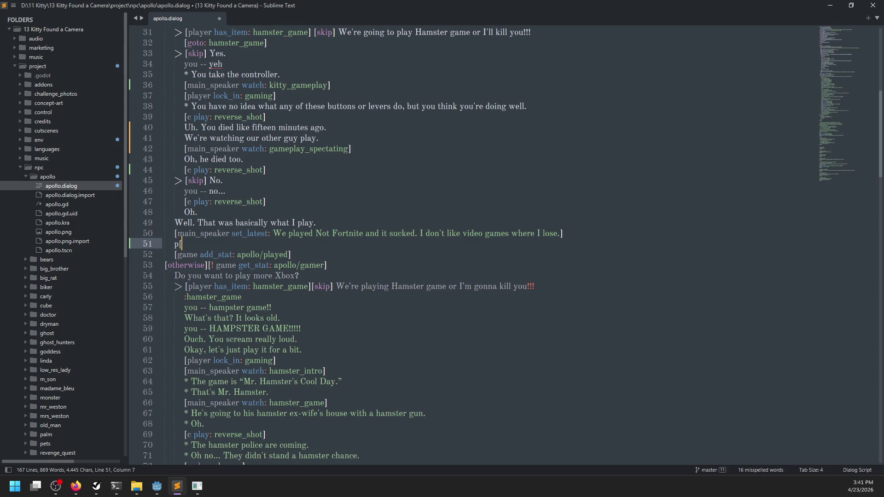
{"action": "key", "text": "BackSpace"}
{"action": "key", "text": "BackSpace"}
{"action": "type", "text": "[]"}
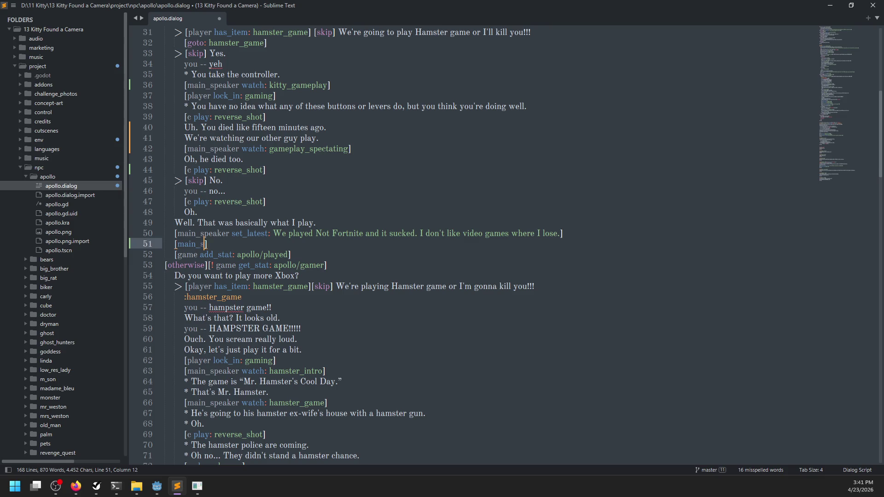
{"action": "left_click", "coordinate": [229, 244]}
{"action": "key", "text": "BackSpace"}
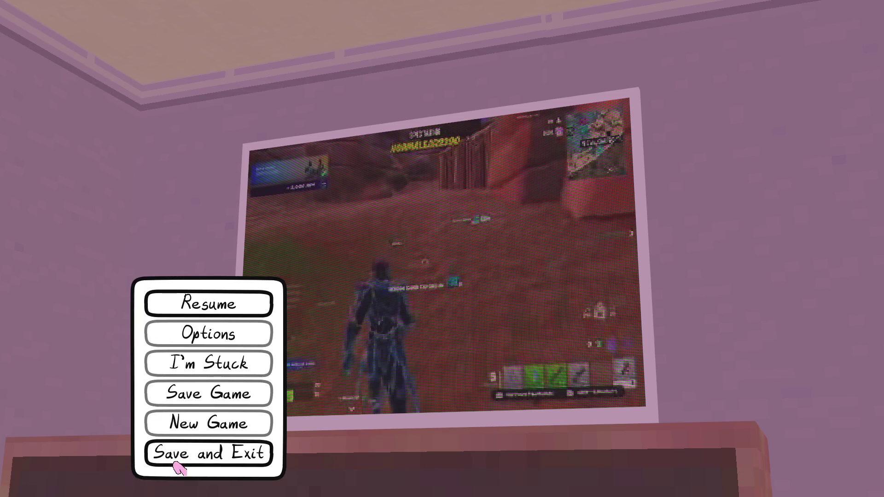
{"action": "left_click", "coordinate": [174, 467]}
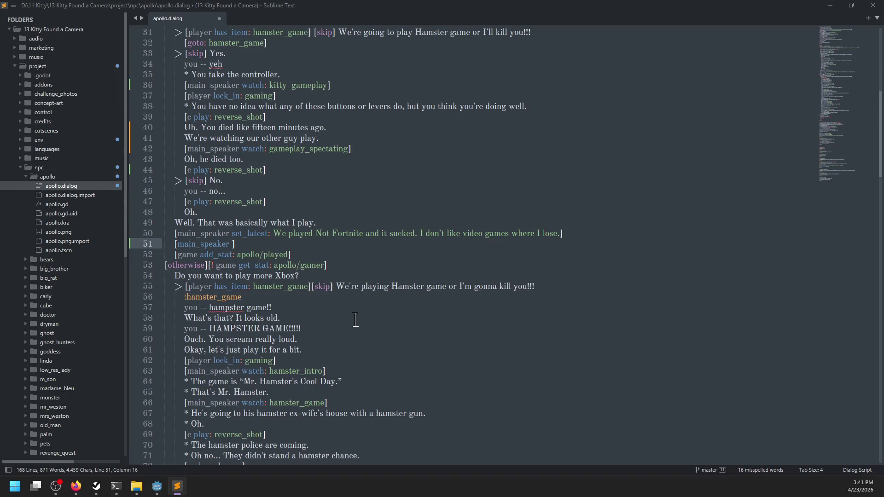
{"action": "key", "text": "alt+Tab"}
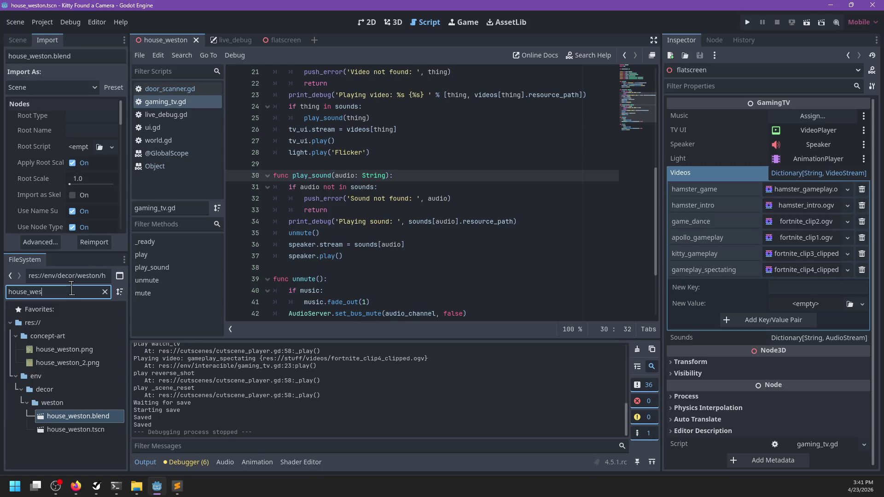
Step: Filter the FileSystem dock for 'apollo', open apollo.gd, and review its watch function
{"action": "left_click", "coordinate": [469, 202]}
{"action": "scroll", "coordinate": [448, 237], "scroll_direction": "up", "scroll_amount": 3}
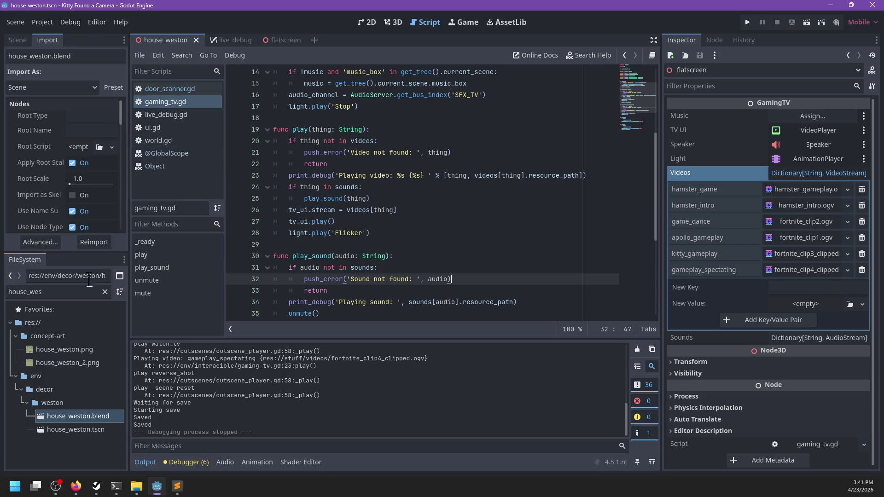
{"action": "type", "text": "apollo"}
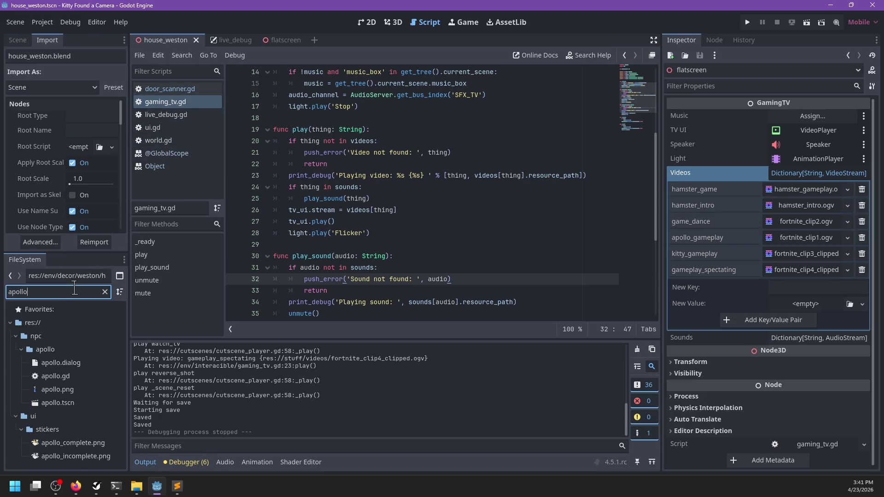
{"action": "double_click", "coordinate": [55, 377]}
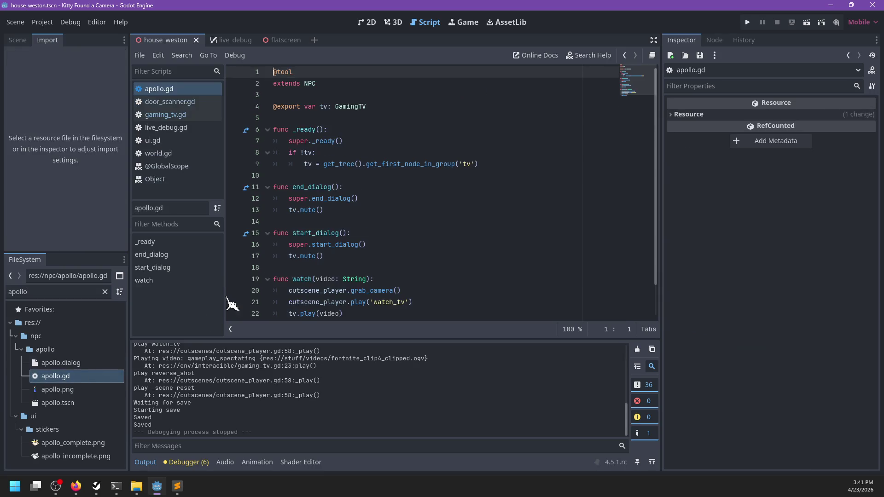
{"action": "left_click", "coordinate": [459, 177]}
{"action": "scroll", "coordinate": [453, 177], "scroll_direction": "down", "scroll_amount": 1}
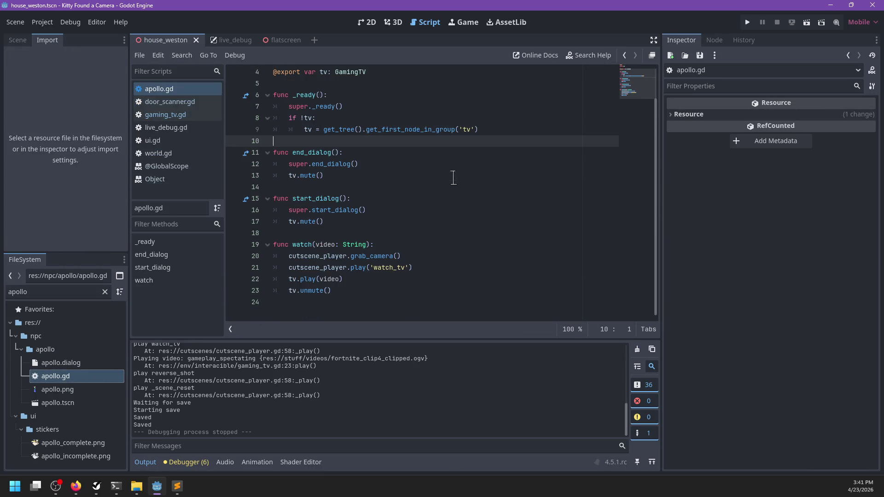
{"action": "left_click", "coordinate": [350, 291]}
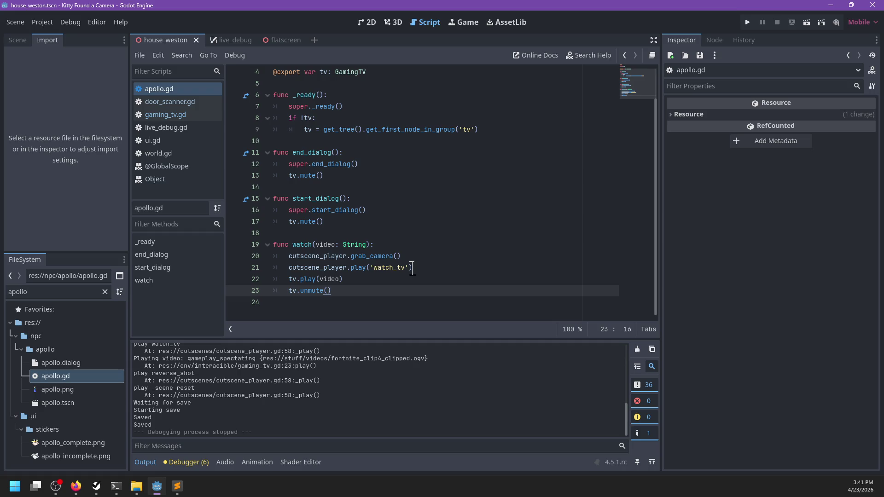
{"action": "key", "text": "alt+Tab"}
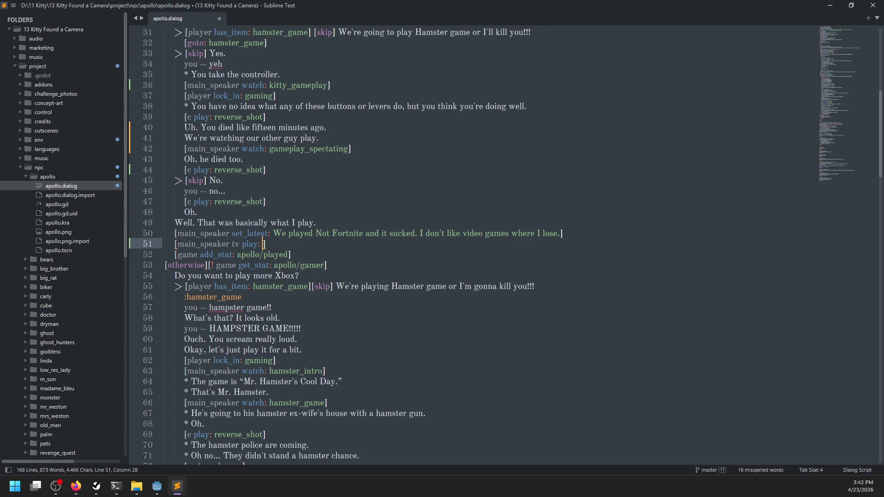
Step: Complete line 51 as '[main_speaker tv play: apollo_gameplay]', save, and launch the game with F5
{"action": "key", "text": "alt+Tab"}
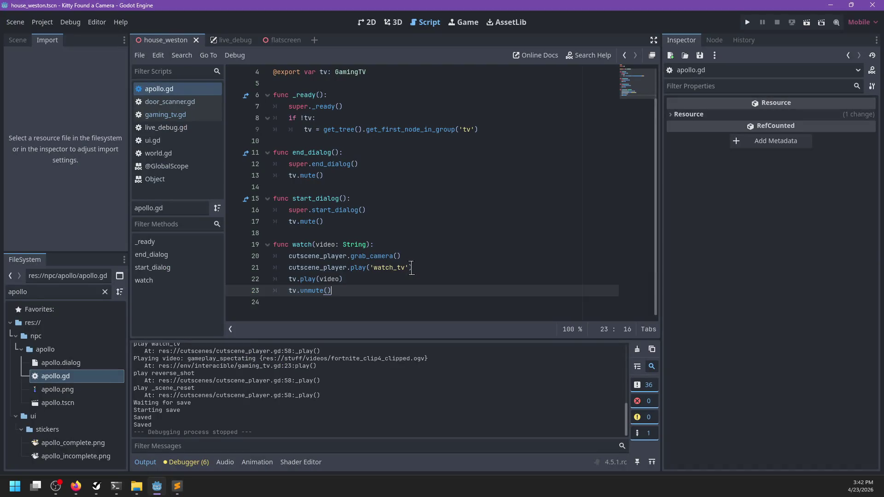
{"action": "key", "text": "alt+Tab"}
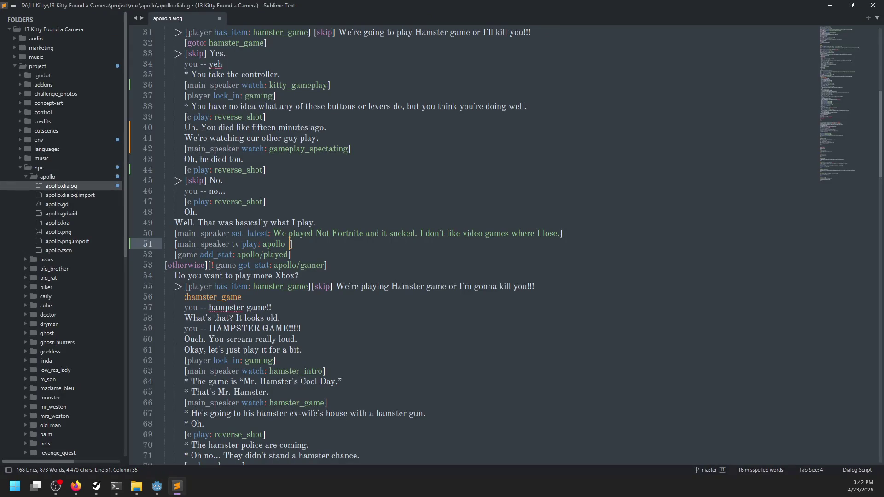
{"action": "key", "text": "ctrl+s"}
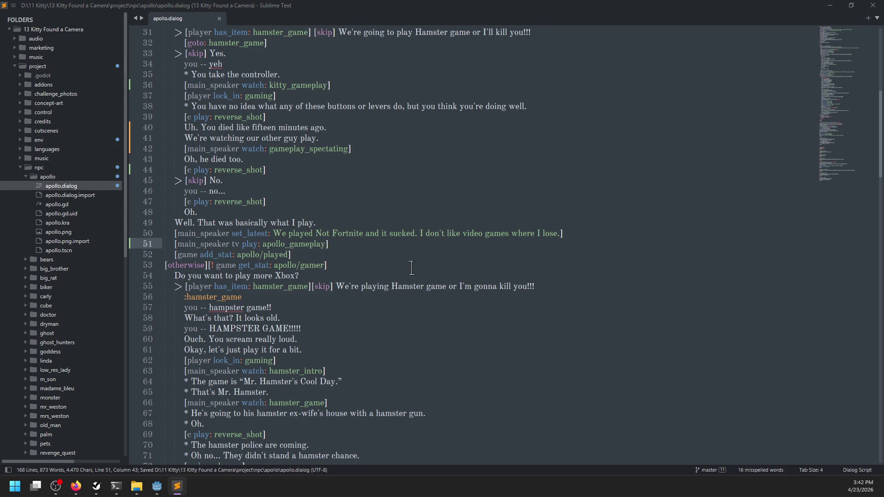
{"action": "key", "text": "alt+Tab"}
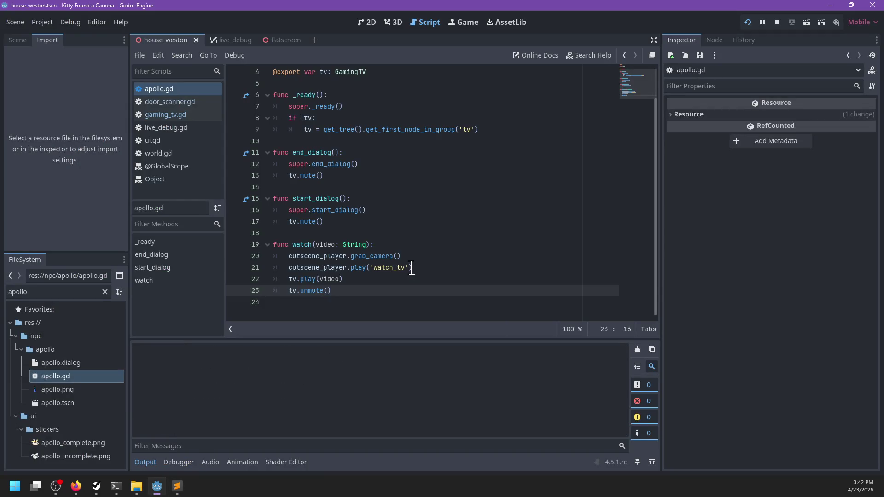
{"action": "key", "text": "F5"}
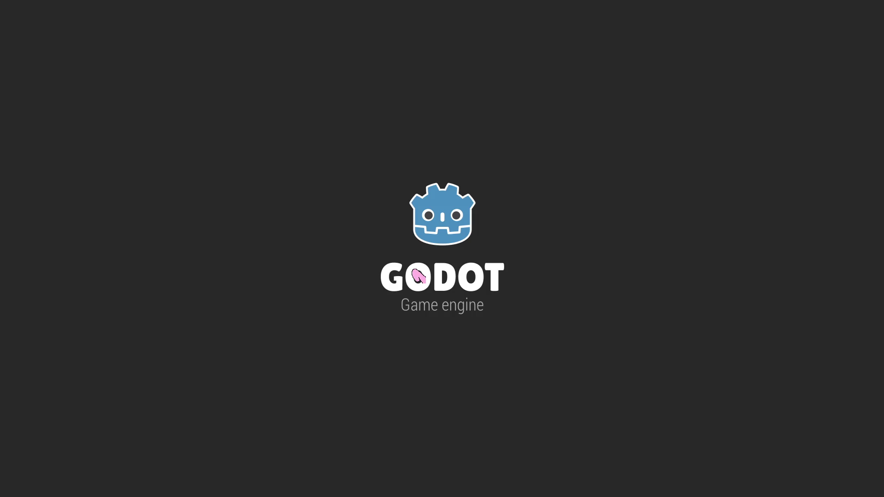
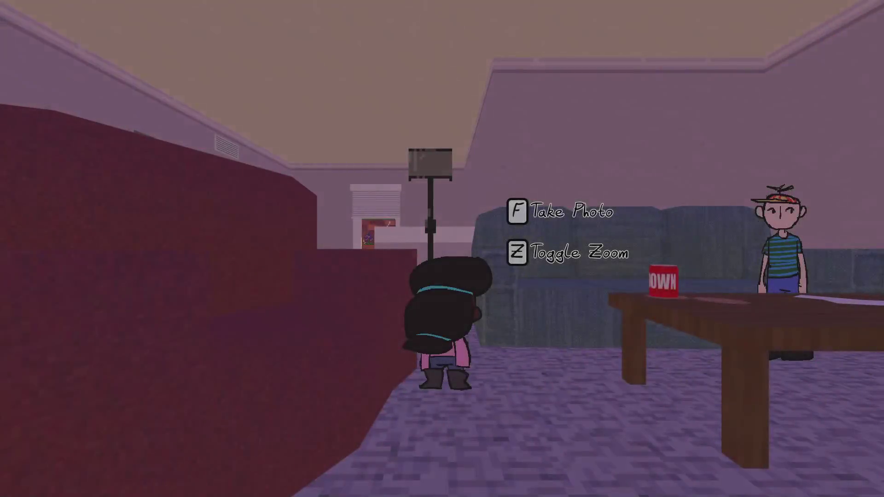
Step: Walk to Apollo, talk to him, and agree to play more Xbox
{"action": "key", "text": "w"}
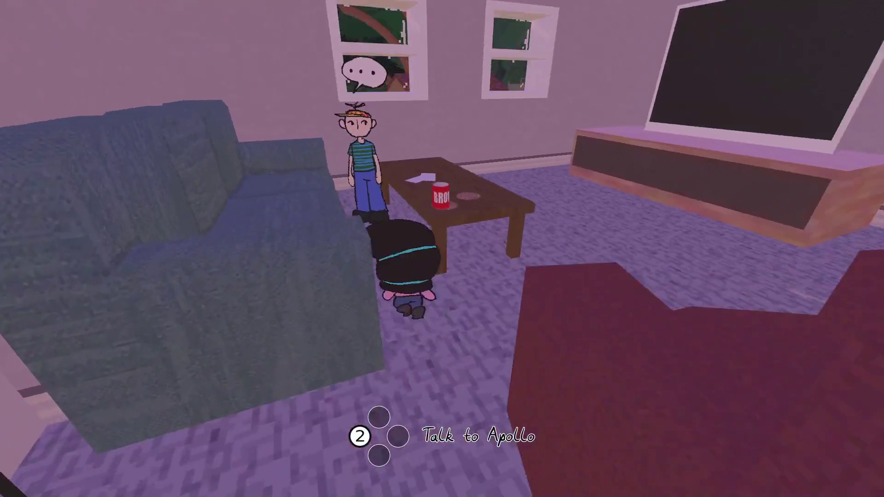
{"action": "key", "text": "e"}
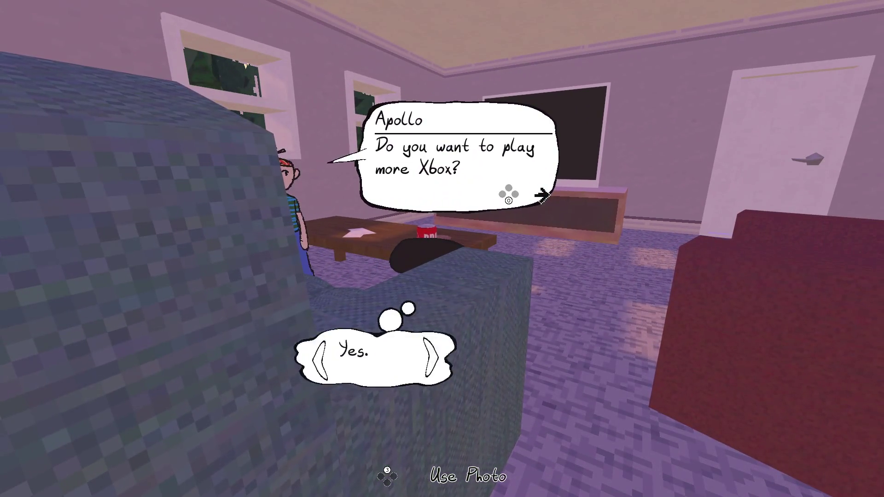
{"action": "key", "text": "d"}
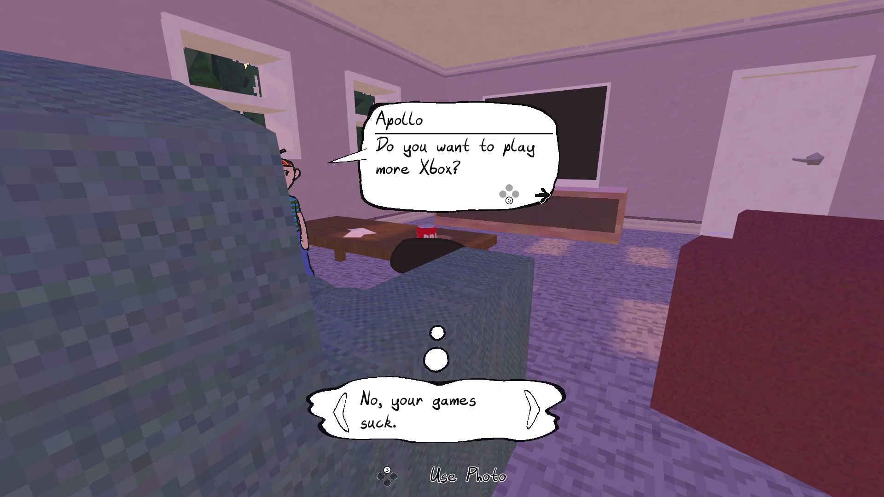
{"action": "key", "text": "a"}
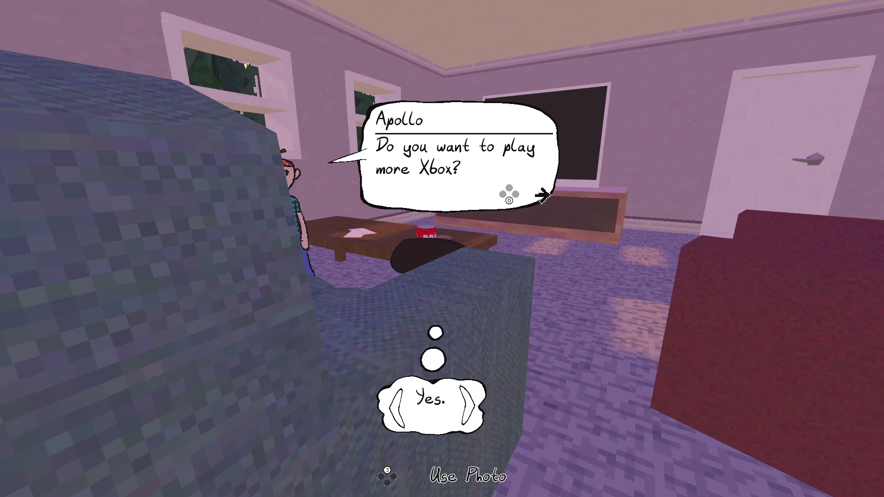
{"action": "key", "text": "e"}
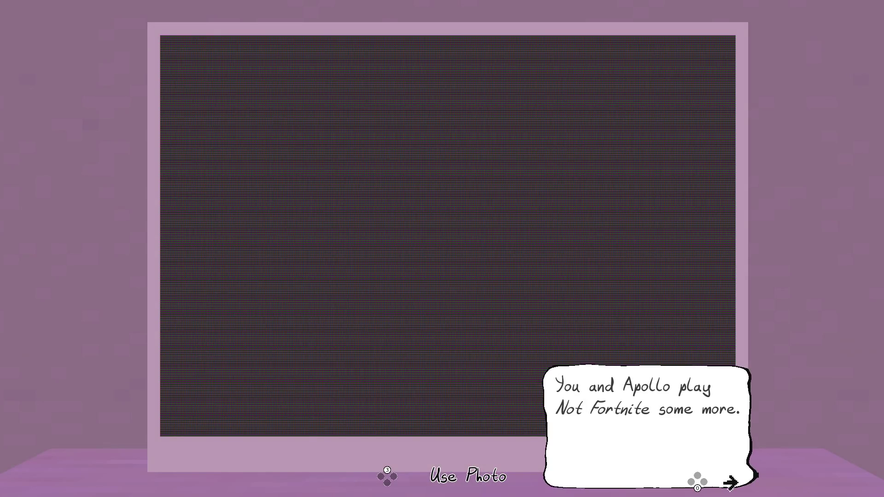
{"action": "key", "text": "e"}
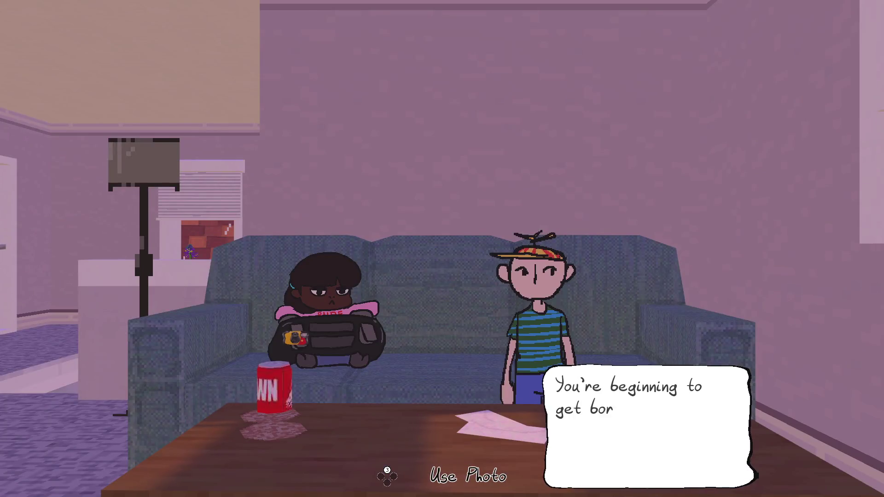
Step: Check Godot's Errors list, then find 'apoll_' in apollo.dialog
{"action": "key", "text": "alt+Tab"}
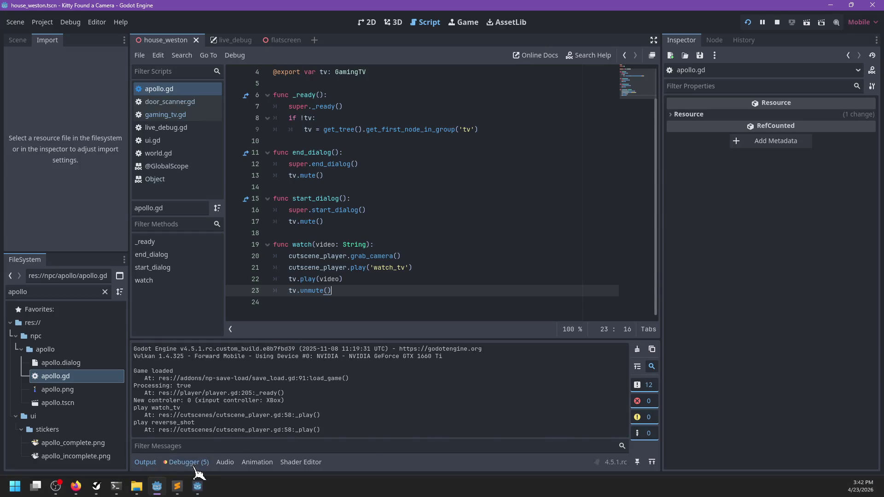
{"action": "left_click", "coordinate": [187, 462]}
{"action": "key", "text": "alt+Tab"}
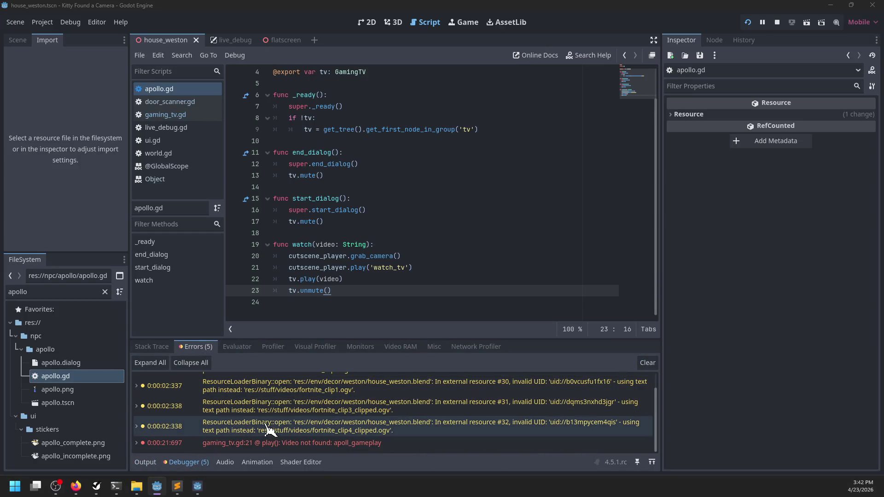
{"action": "left_click", "coordinate": [322, 266]}
{"action": "key", "text": "ctrl+f"}
{"action": "type", "text": "apoll"}
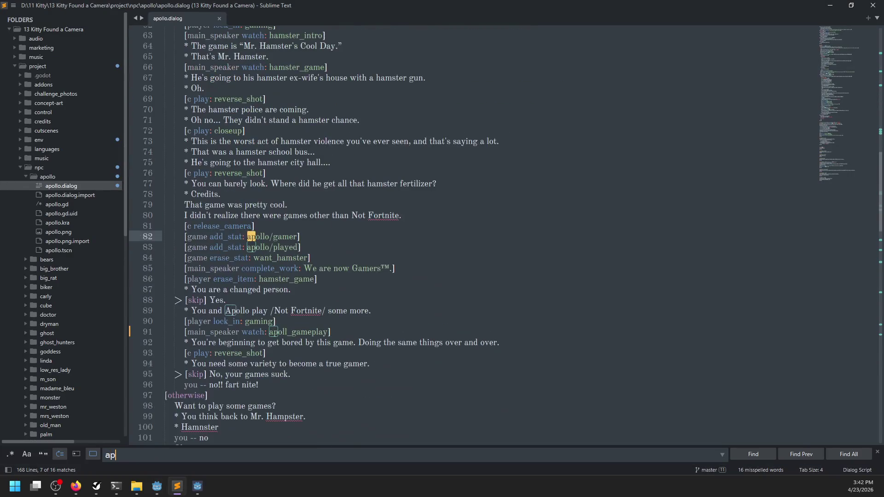
{"action": "type", "text": "_"}
{"action": "key", "text": "Escape"}
{"action": "key", "text": "Left"}
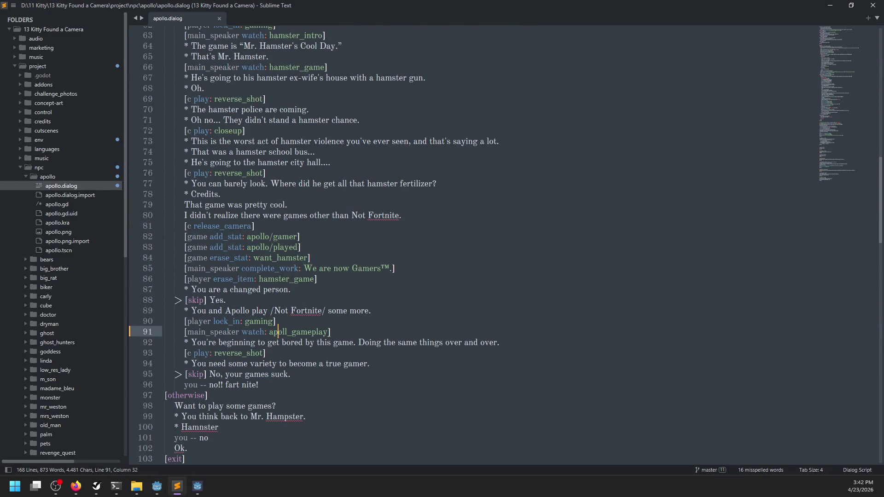
Step: Correct the name to apollo_gameplay, save apollo.dialog, and relaunch the game
{"action": "type", "text": "o"}
{"action": "key", "text": "ctrl+s"}
{"action": "type", "text": "o"}
{"action": "key", "text": "alt+Tab"}
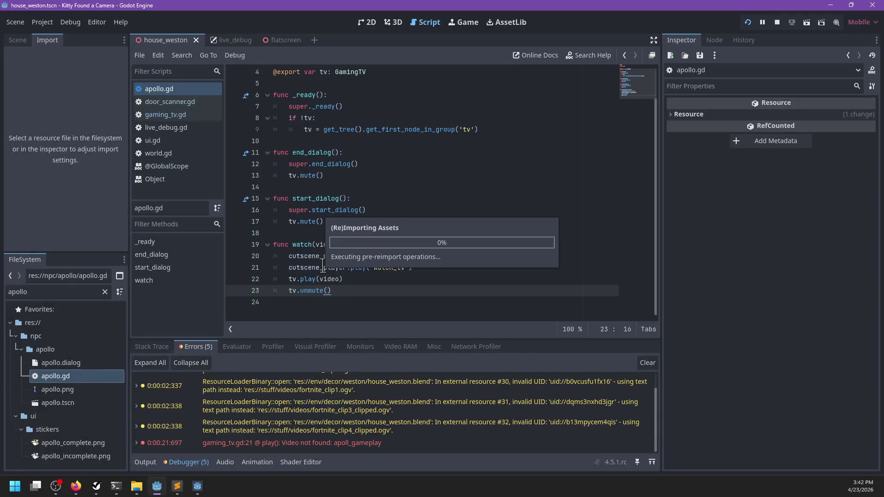
{"action": "key", "text": "F6"}
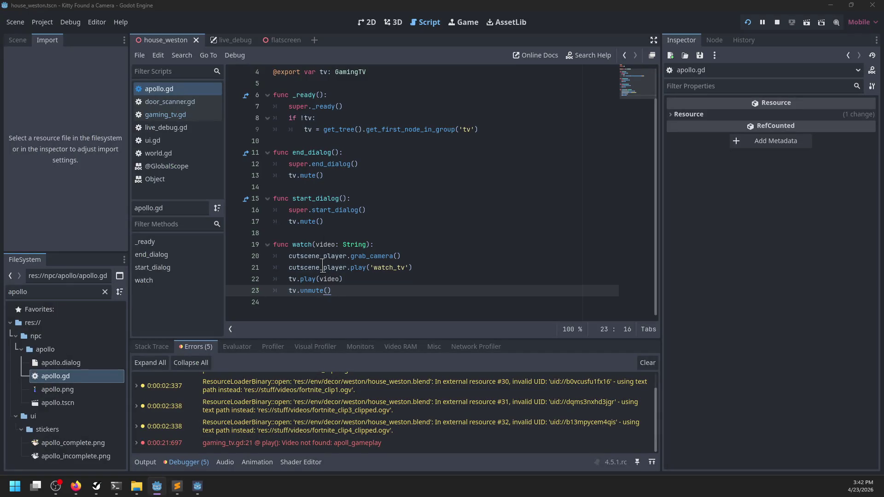
{"action": "key", "text": "Return"}
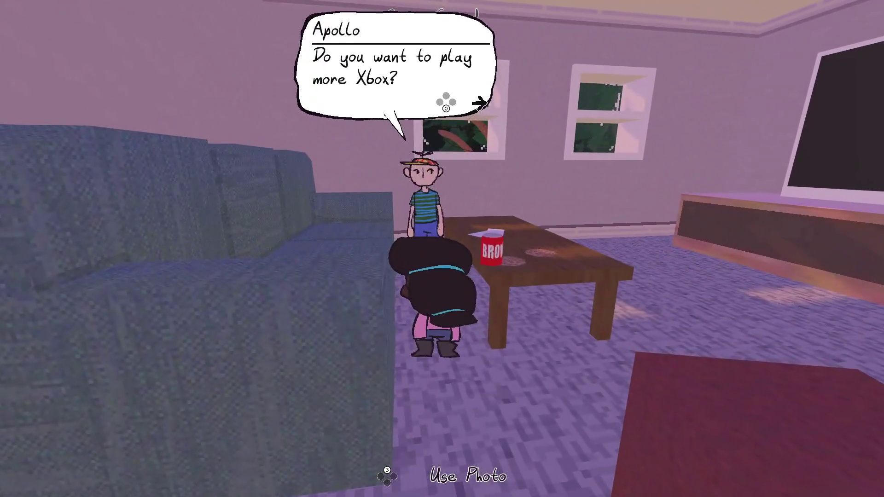
Step: Accept Apollo's Xbox offer and advance past the Not Fortnite dialogue
{"action": "key", "text": "Return"}
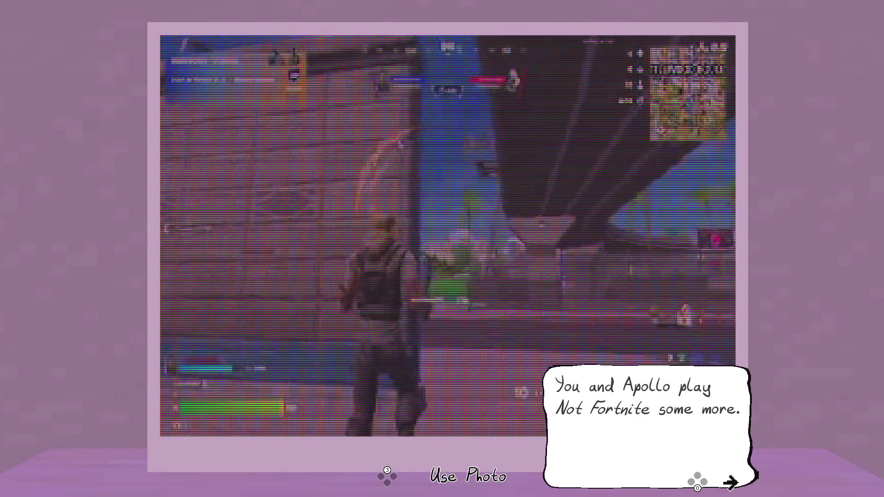
{"action": "key", "text": "Return"}
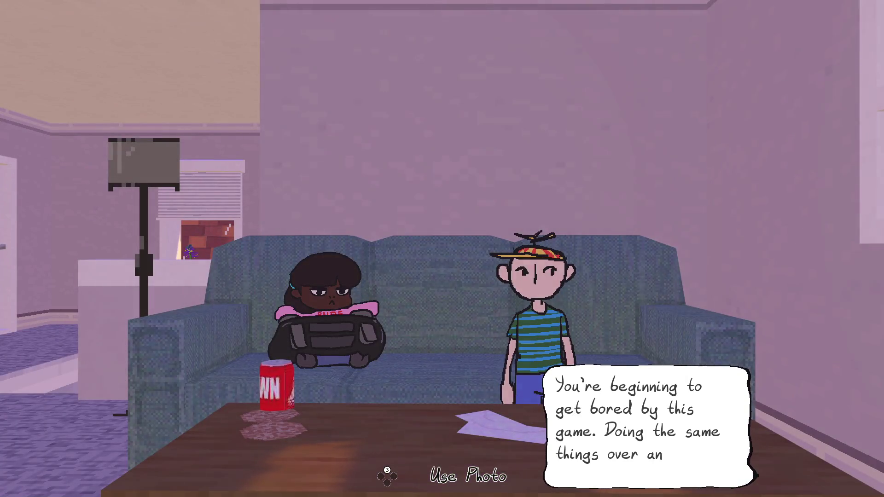
{"action": "key", "text": "Return"}
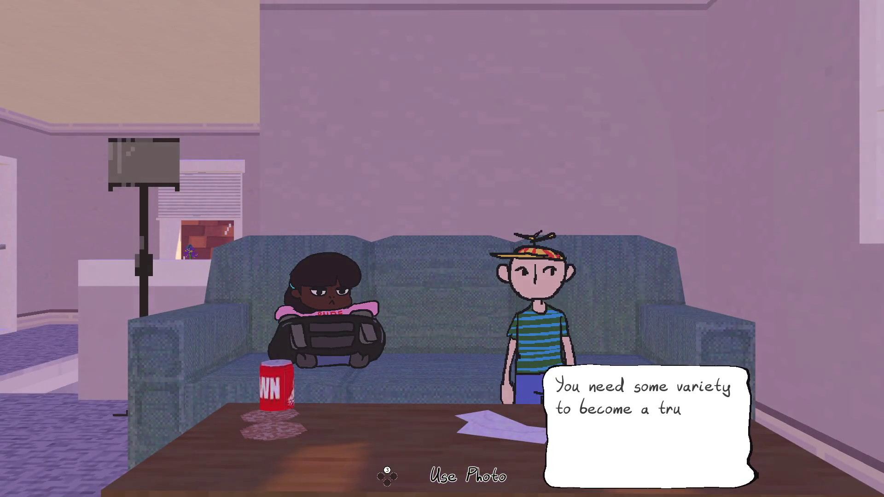
{"action": "key", "text": "Return"}
Step: Walk to the Westons' TV and zoom the in-game camera on its screen
{"action": "key", "text": "w"}
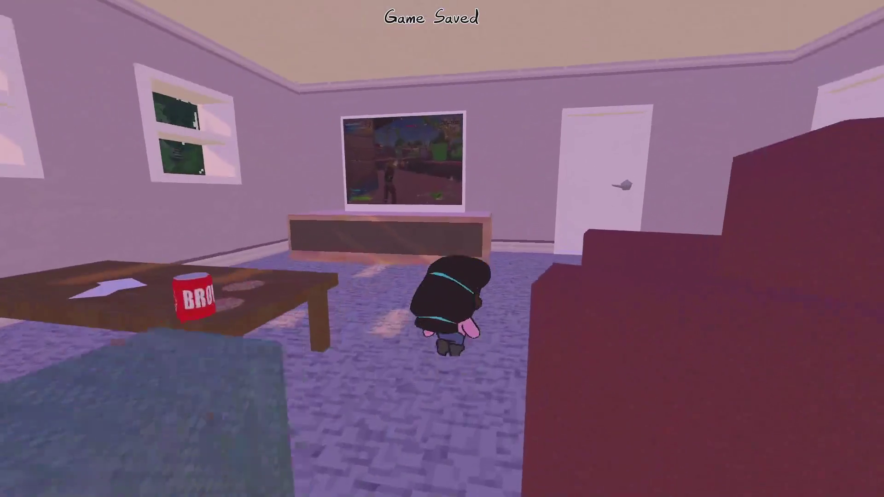
{"action": "key", "text": "s"}
{"action": "key", "text": "w"}
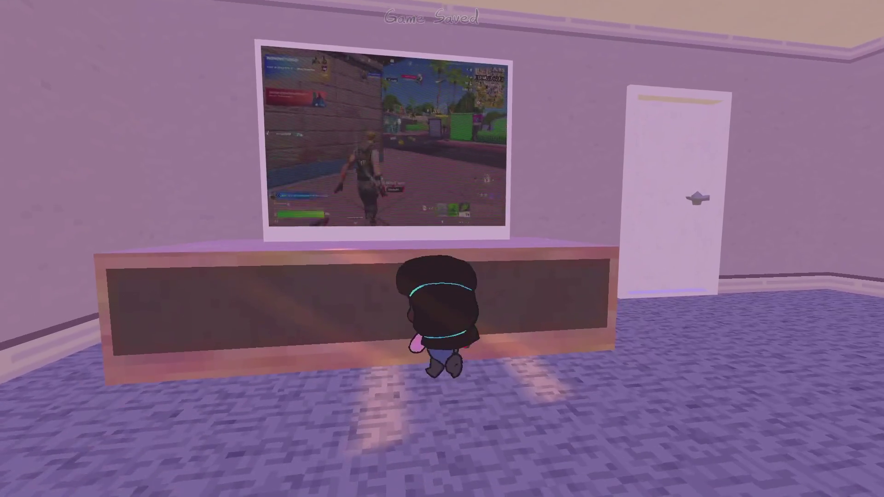
{"action": "key", "text": "s"}
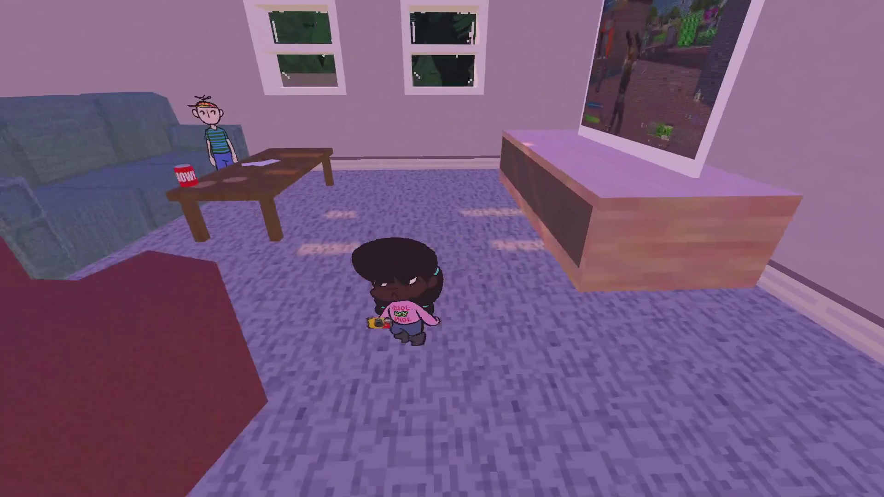
{"action": "key", "text": "w"}
{"action": "key", "text": "w"}
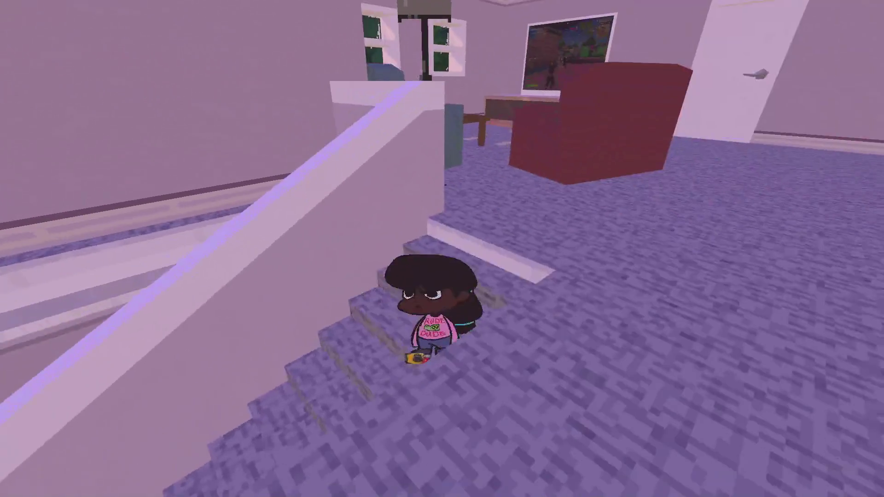
{"action": "key", "text": "c"}
{"action": "key", "text": "Left"}
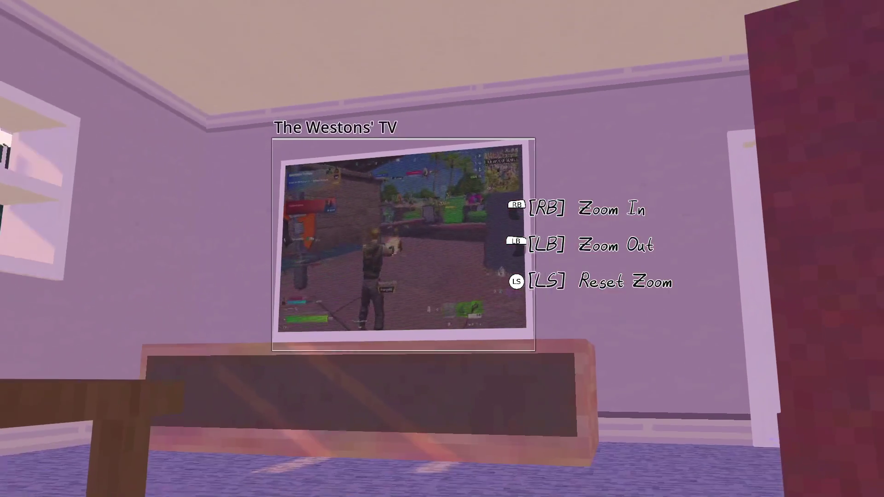
{"action": "scroll", "coordinate": [442, 248], "scroll_direction": "up", "scroll_amount": 2}
{"action": "scroll", "coordinate": [442, 249], "scroll_direction": "up", "scroll_amount": 1}
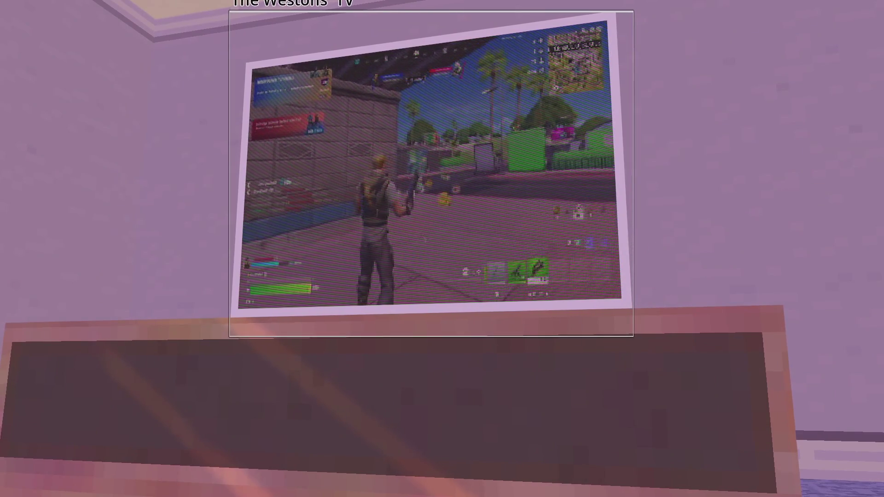
{"action": "scroll", "coordinate": [443, 249], "scroll_direction": "down", "scroll_amount": 4}
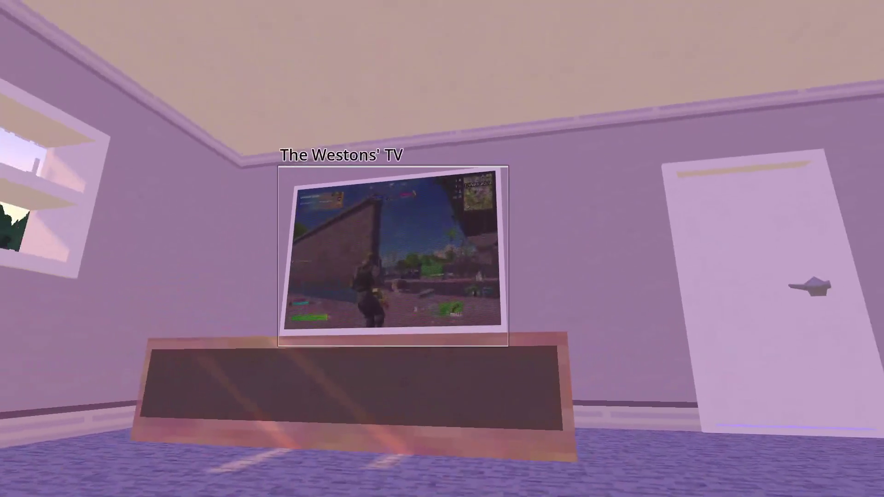
{"action": "scroll", "coordinate": [442, 249], "scroll_direction": "up", "scroll_amount": 3}
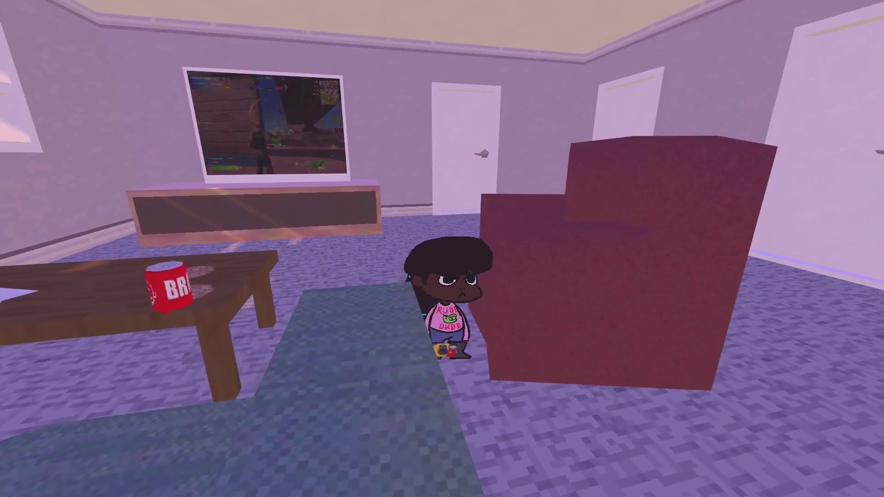
Step: Walk back to Apollo, talk to him again, then pause the game
{"action": "key", "text": "w"}
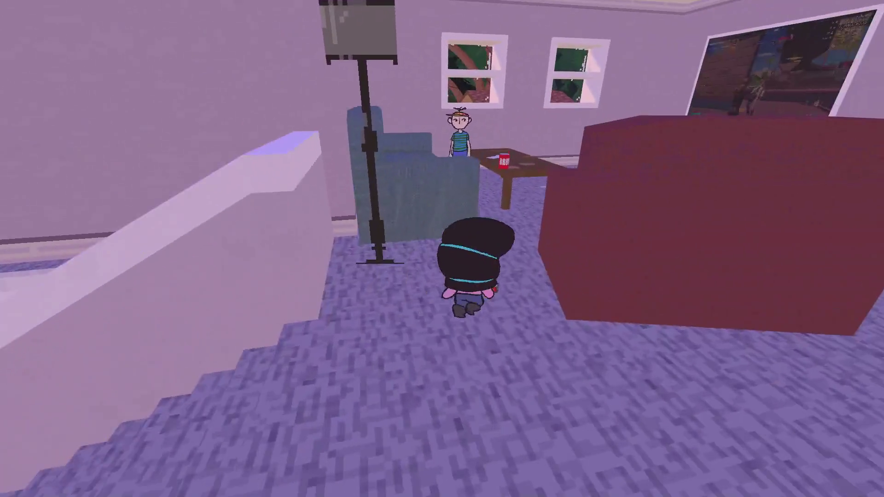
{"action": "key", "text": "2"}
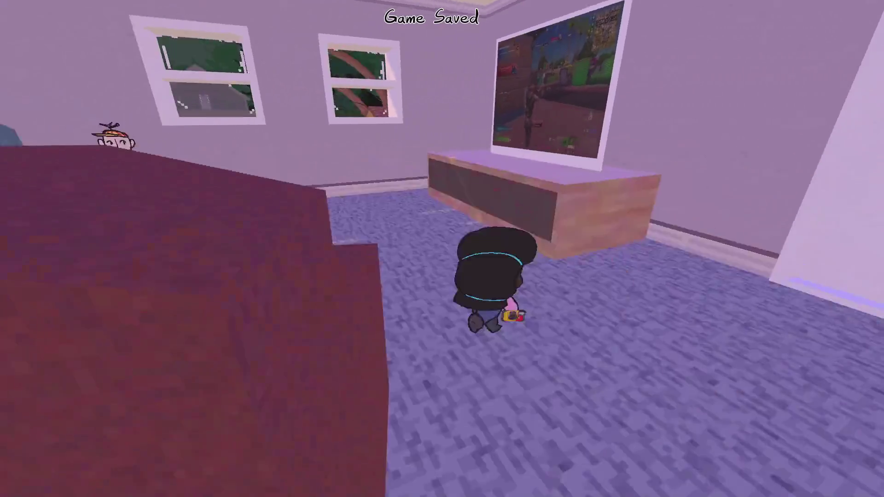
{"action": "key", "text": "Escape"}
{"action": "key", "text": "alt+Tab"}
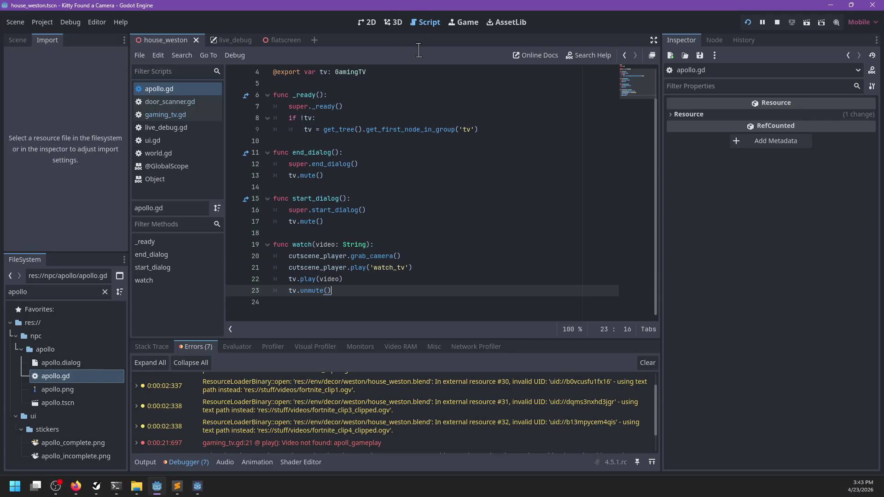
Step: Open the flatscreen scene and select the TV mesh
{"action": "left_click", "coordinate": [393, 22]}
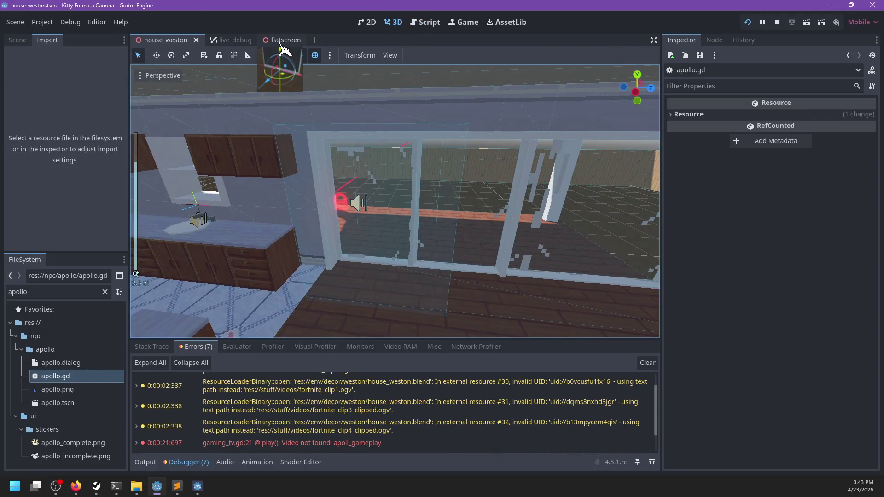
{"action": "left_click", "coordinate": [286, 40]}
{"action": "left_click_drag", "start_coordinate": [490, 241], "coordinate": [424, 195]}
{"action": "left_click", "coordinate": [383, 140]}
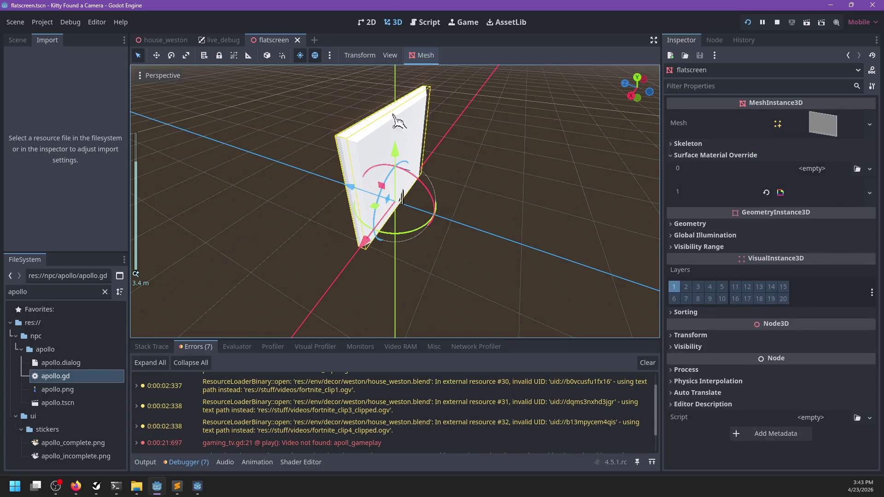
{"action": "left_click", "coordinate": [18, 40]}
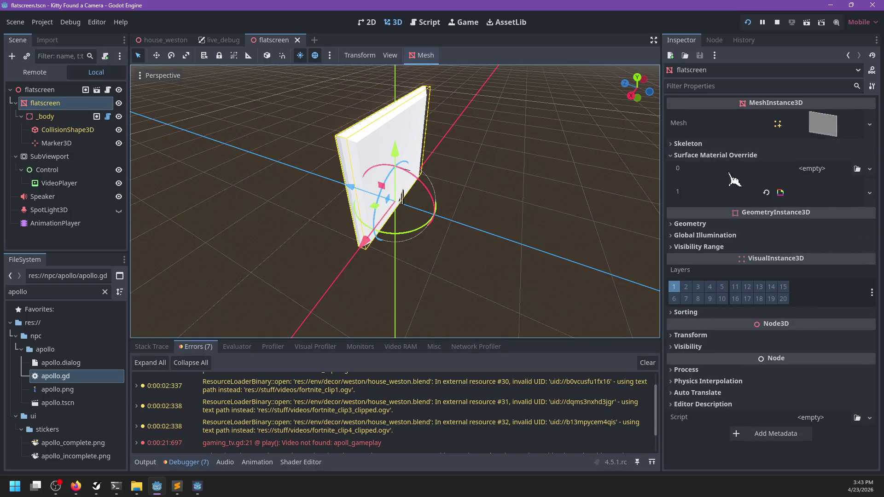
Step: Apply noise_white.material to Surface Material Override 0 and make it unique
{"action": "double_click", "coordinate": [85, 290]}
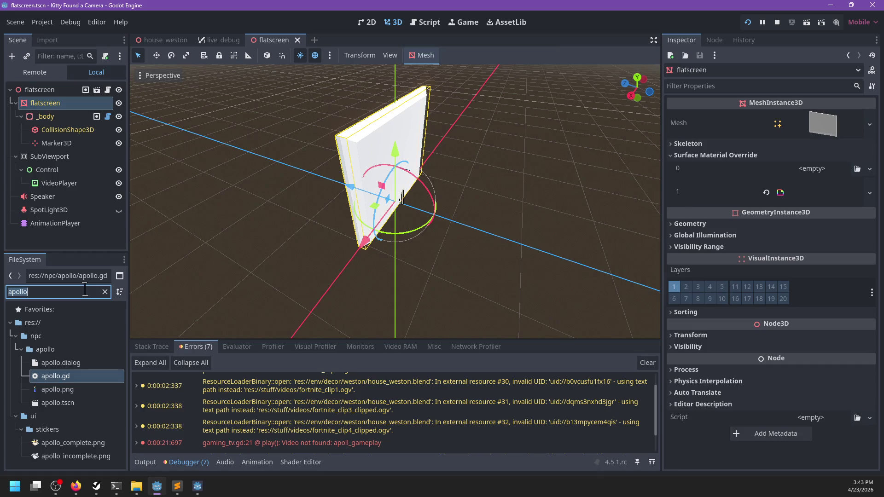
{"action": "type", "text": "noise"}
{"action": "mouse_move", "coordinate": [78, 403]}
{"action": "left_mouse_down"}
{"action": "mouse_move", "coordinate": [877, 153]}
{"action": "mouse_move", "coordinate": [871, 174]}
{"action": "left_mouse_up"}
{"action": "left_click", "coordinate": [869, 176]}
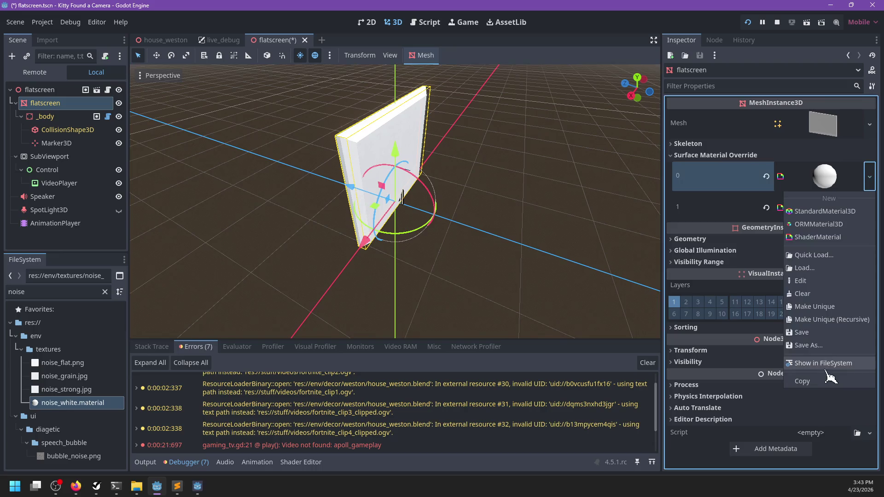
{"action": "left_click", "coordinate": [819, 319]}
Step: Set Wall Color to grey #5a5a5a, paste it into Floor/Ceiling Color, and save
{"action": "left_click", "coordinate": [825, 175]}
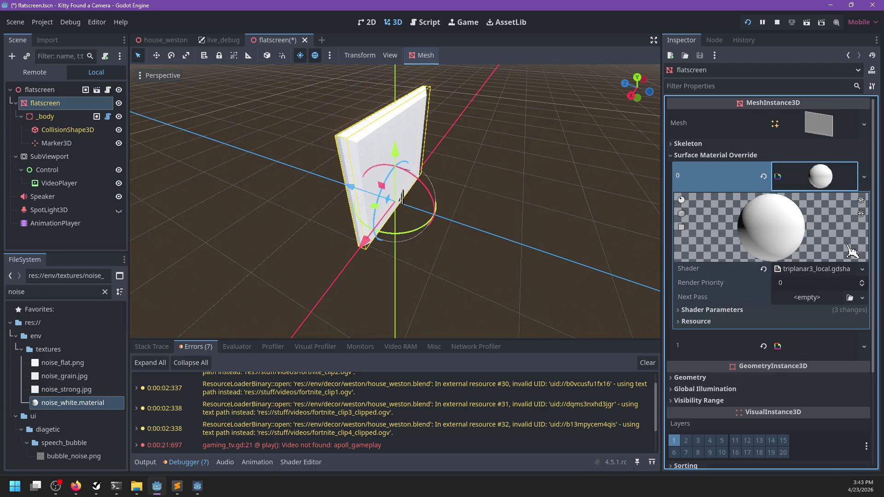
{"action": "left_click", "coordinate": [712, 310]}
{"action": "scroll", "coordinate": [755, 401], "scroll_direction": "down", "scroll_amount": 5}
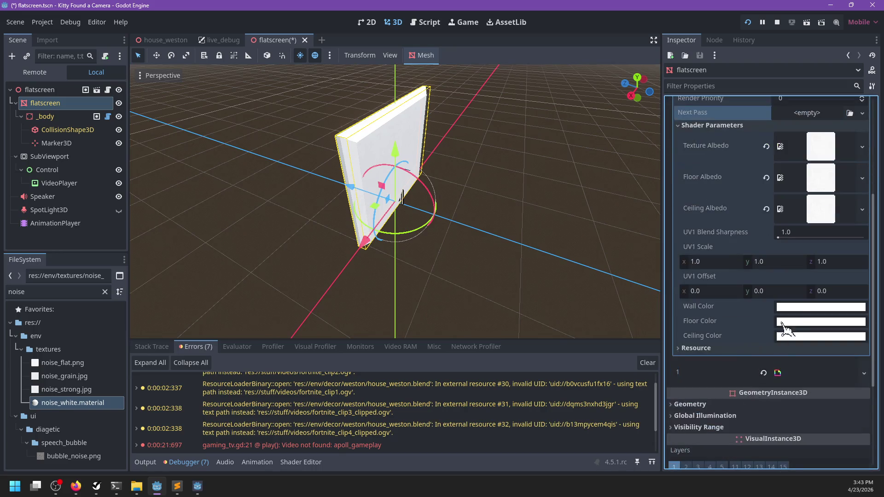
{"action": "left_click", "coordinate": [786, 309]}
{"action": "left_click_drag", "start_coordinate": [871, 62], "coordinate": [875, 101]}
{"action": "right_click", "coordinate": [718, 308]}
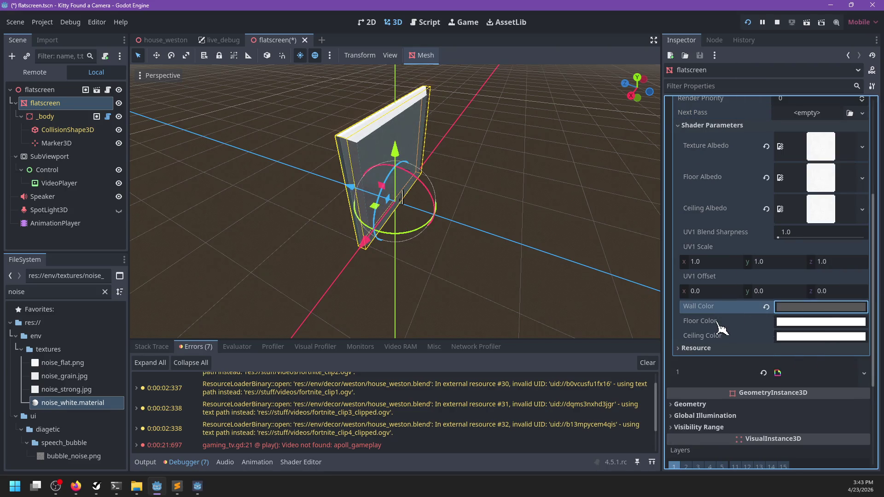
{"action": "right_click", "coordinate": [717, 323]}
{"action": "left_click", "coordinate": [732, 341]}
{"action": "right_click", "coordinate": [722, 337]}
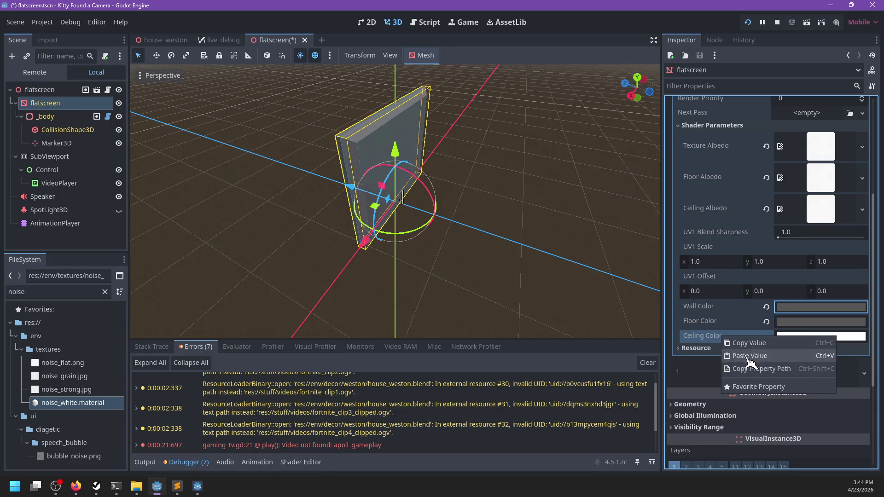
{"action": "left_click", "coordinate": [749, 356]}
{"action": "left_click", "coordinate": [405, 256]}
{"action": "key", "text": "ctrl+s"}
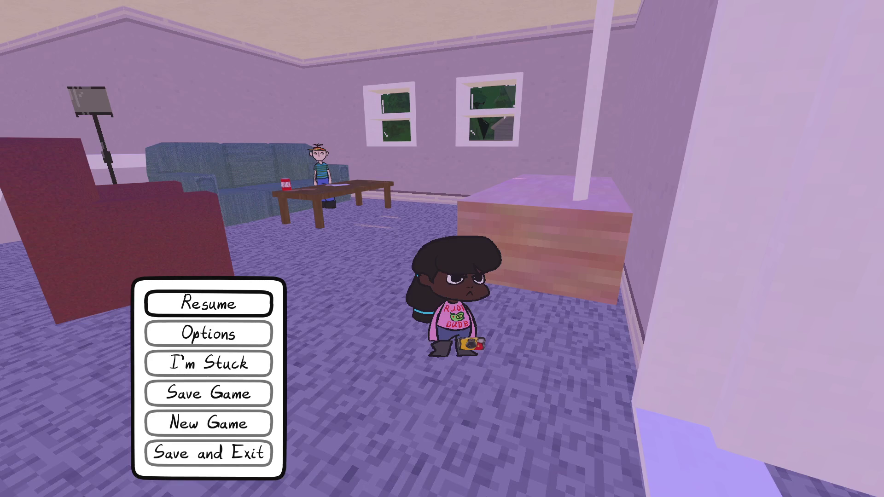
Step: Resume the game, walk to the TV, and place stickers on its screen
{"action": "key", "text": "Escape"}
{"action": "key", "text": "w"}
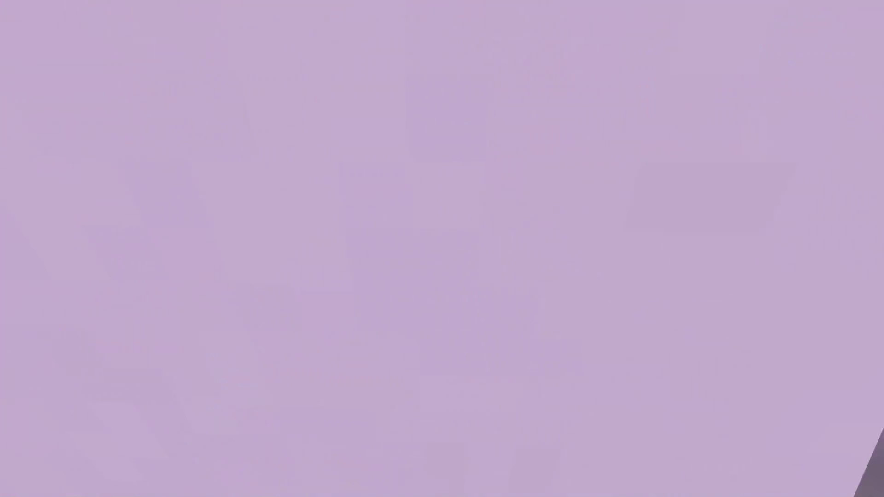
{"action": "key", "text": "w"}
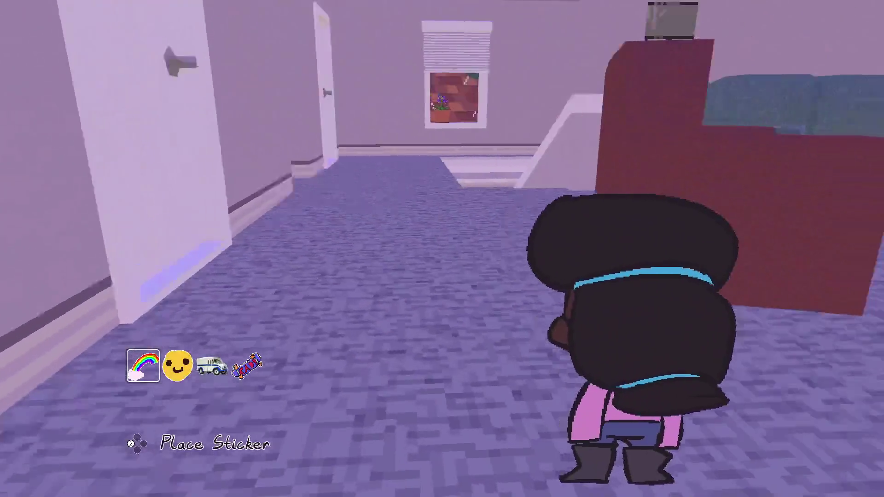
{"action": "key", "text": "w"}
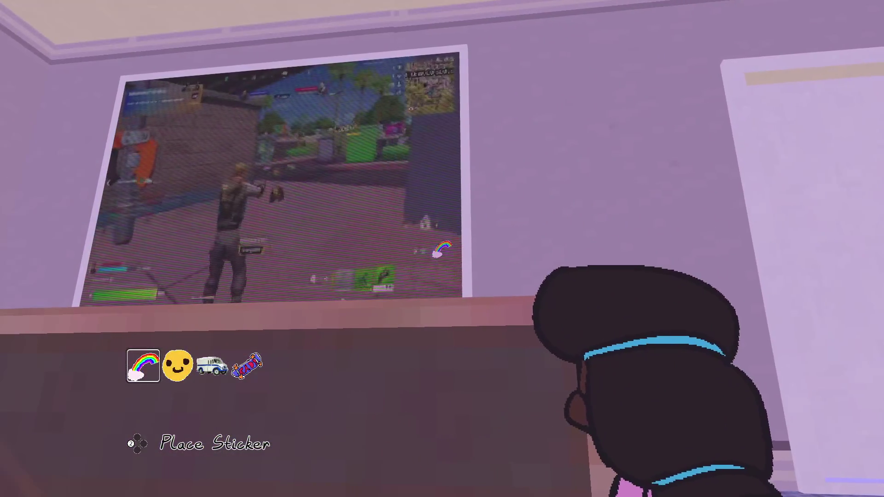
{"action": "left_click", "coordinate": [442, 249]}
{"action": "left_click", "coordinate": [442, 248]}
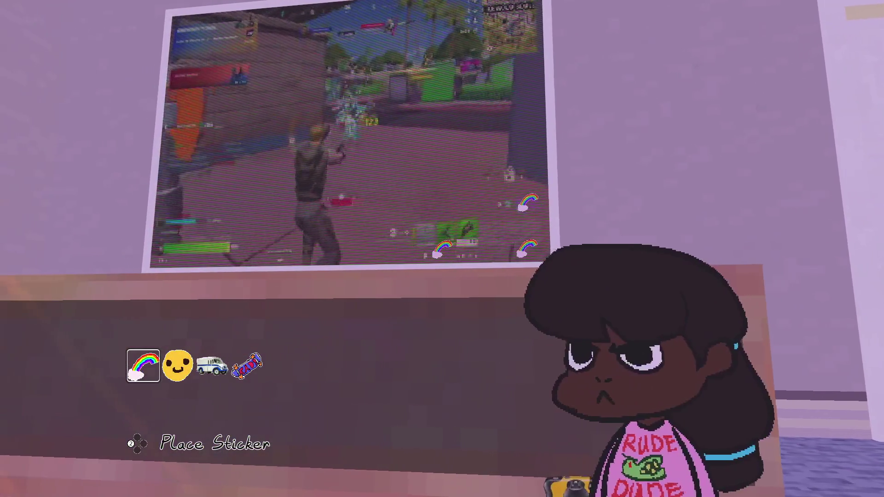
{"action": "scroll", "coordinate": [442, 249], "scroll_direction": "down", "scroll_amount": 1}
{"action": "left_click", "coordinate": [442, 249]}
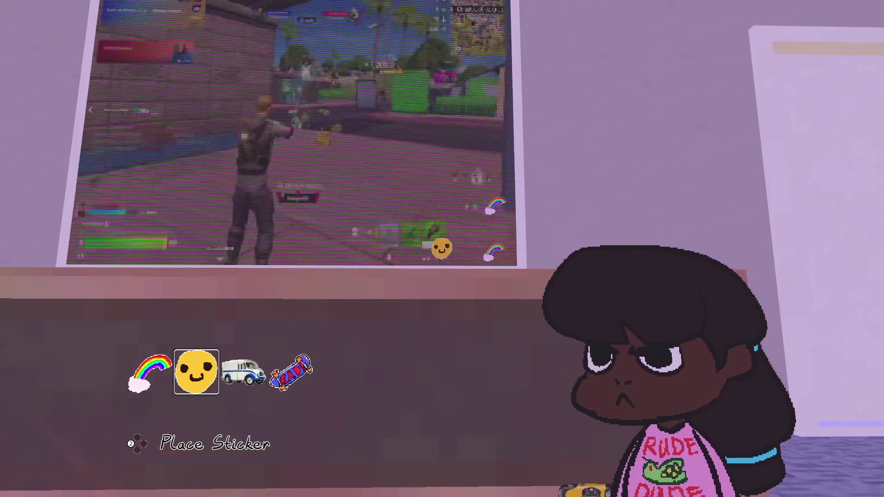
{"action": "key", "text": "w"}
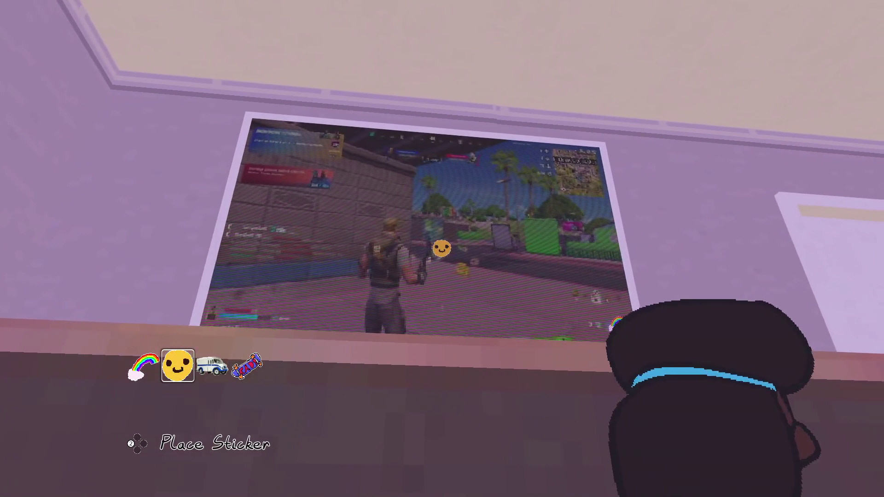
{"action": "key", "text": "w"}
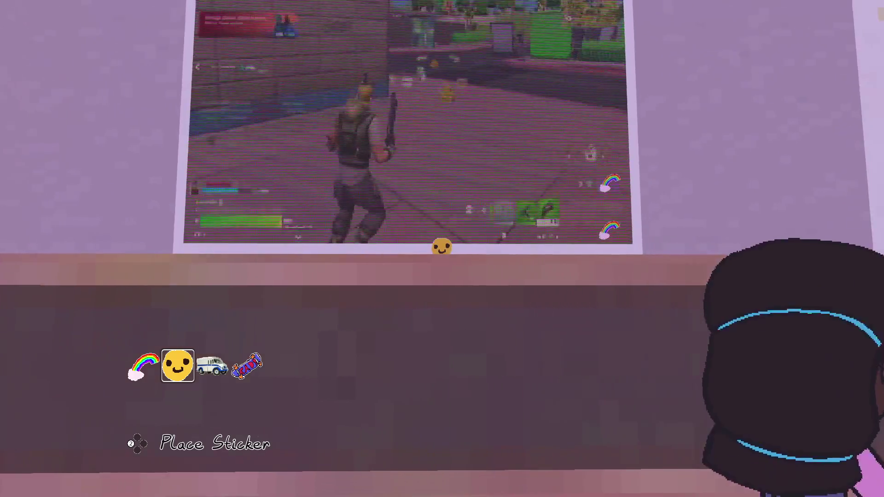
{"action": "key", "text": "d"}
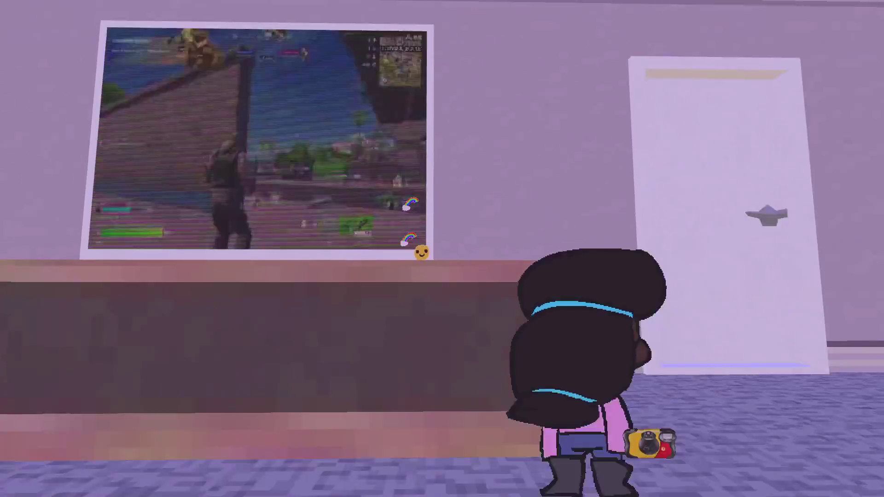
{"action": "key", "text": "s"}
Step: Walk downstairs to the kitchen and choose Save and Exit from the pause menu
{"action": "key", "text": "w"}
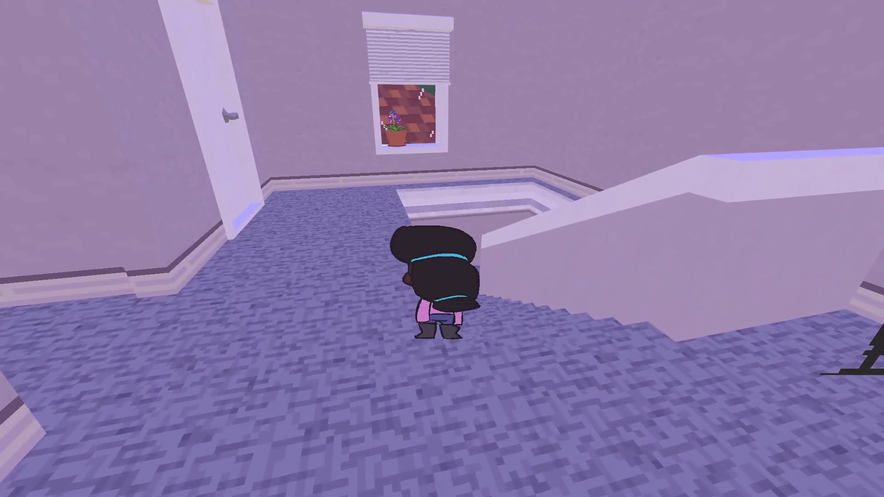
{"action": "key", "text": "w"}
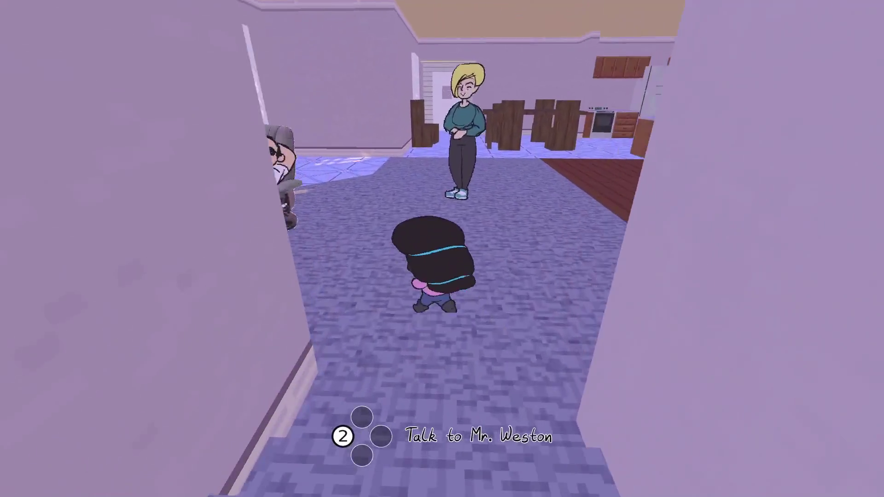
{"action": "key", "text": "w"}
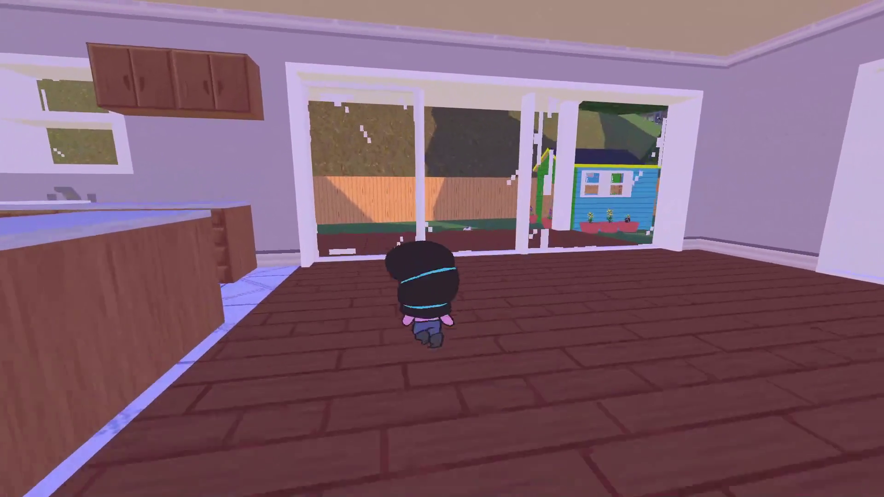
{"action": "key", "text": "w"}
{"action": "key", "text": "Escape"}
{"action": "key", "text": "Down"}
{"action": "key", "text": "Down"}
{"action": "key", "text": "Down"}
{"action": "key", "text": "Down"}
{"action": "key", "text": "Down"}
{"action": "key", "text": "Return"}
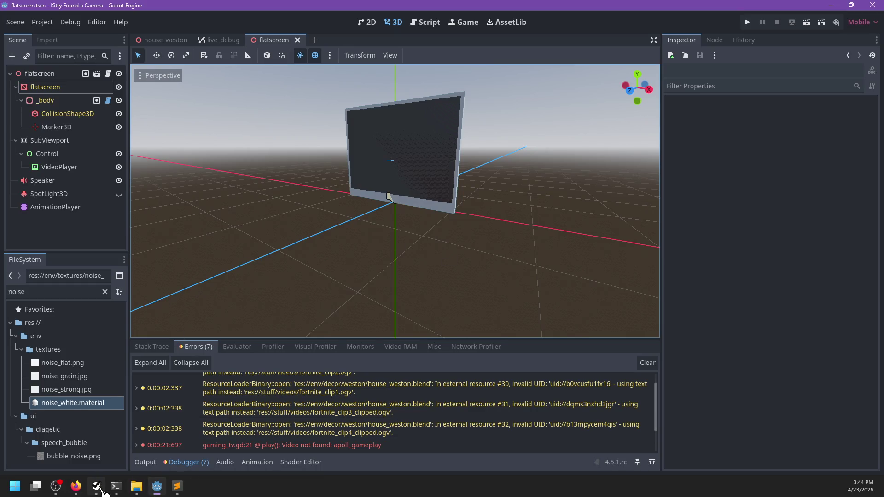
Step: Mark the Integrate footage task as completed in NP-ToDo
{"action": "mouse_move", "coordinate": [100, 490]}
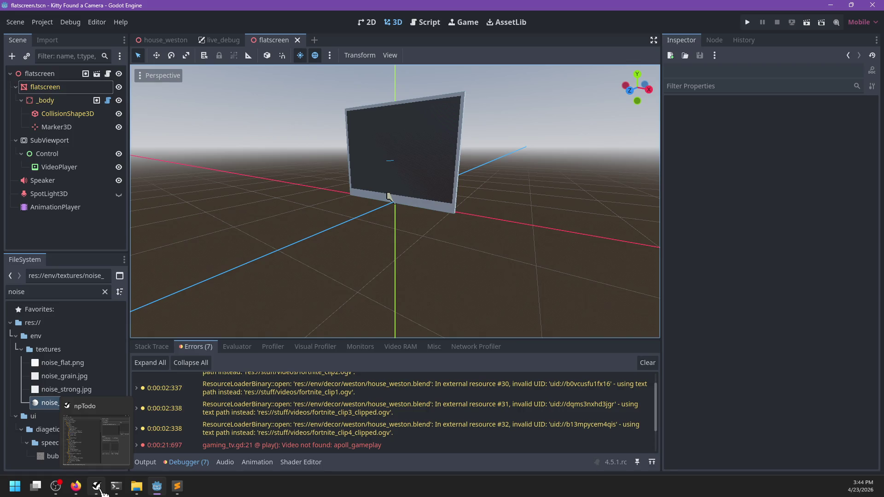
{"action": "left_click", "coordinate": [101, 491]}
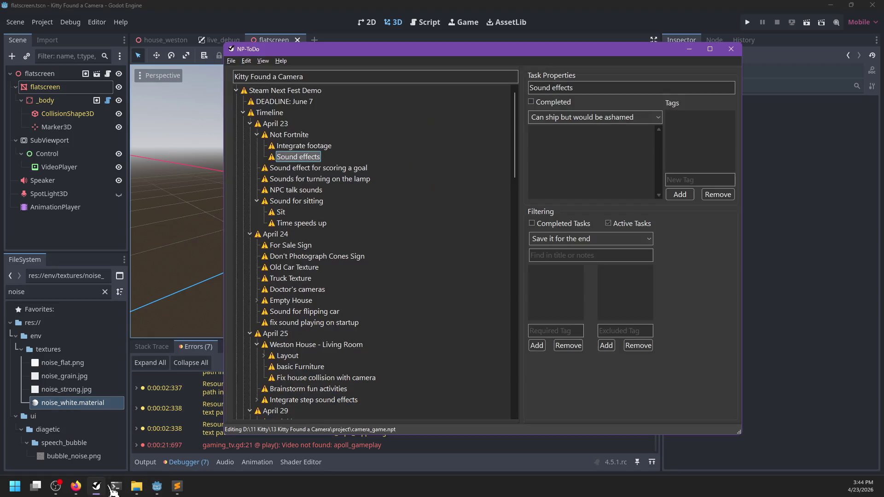
{"action": "left_click", "coordinate": [295, 146]}
{"action": "right_click", "coordinate": [300, 147]}
{"action": "left_click", "coordinate": [317, 151]}
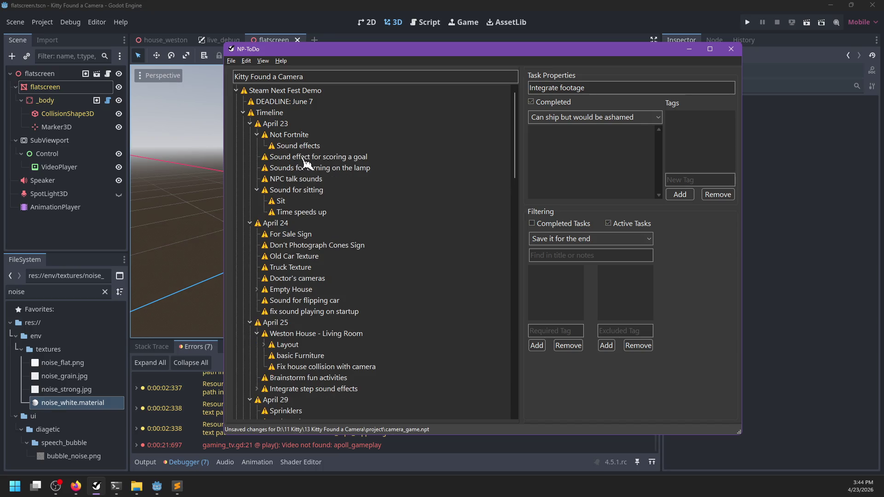
Step: Take Sound effects off the active list and mark Not Fortnite as completed
{"action": "left_click", "coordinate": [276, 146]}
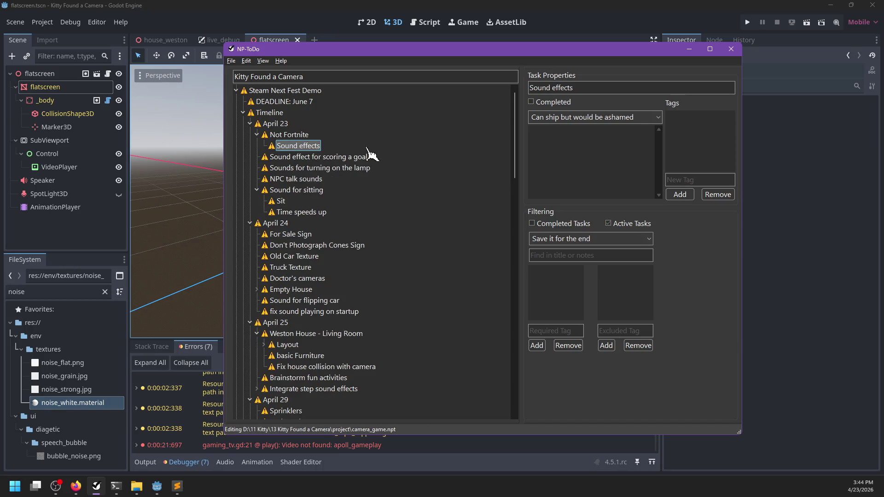
{"action": "left_click", "coordinate": [284, 146]}
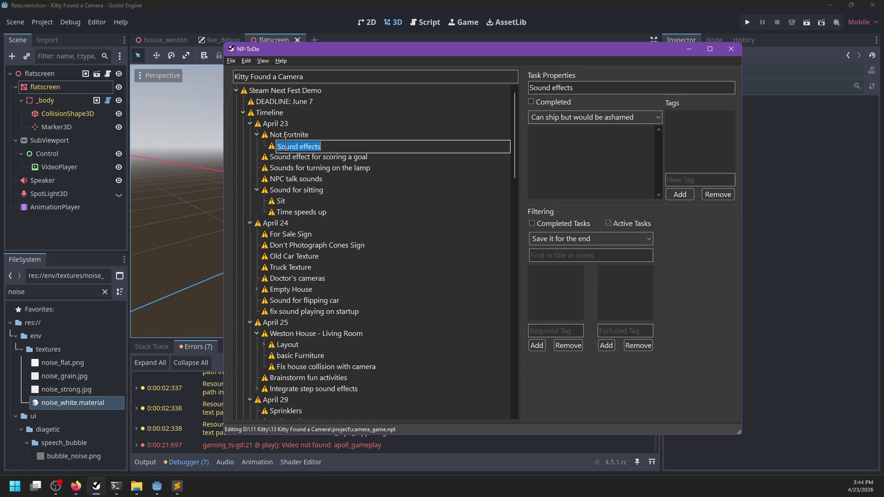
{"action": "key", "text": "Return"}
{"action": "right_click", "coordinate": [294, 135]}
{"action": "left_click", "coordinate": [323, 139]}
Step: Add a 'Not Fortnite - Video sounds' task under May 1 and save the list
{"action": "scroll", "coordinate": [336, 272], "scroll_direction": "down", "scroll_amount": 5}
{"action": "scroll", "coordinate": [317, 253], "scroll_direction": "down", "scroll_amount": 6}
{"action": "scroll", "coordinate": [308, 235], "scroll_direction": "up", "scroll_amount": 4}
{"action": "left_click", "coordinate": [250, 223]}
{"action": "left_click", "coordinate": [273, 223]}
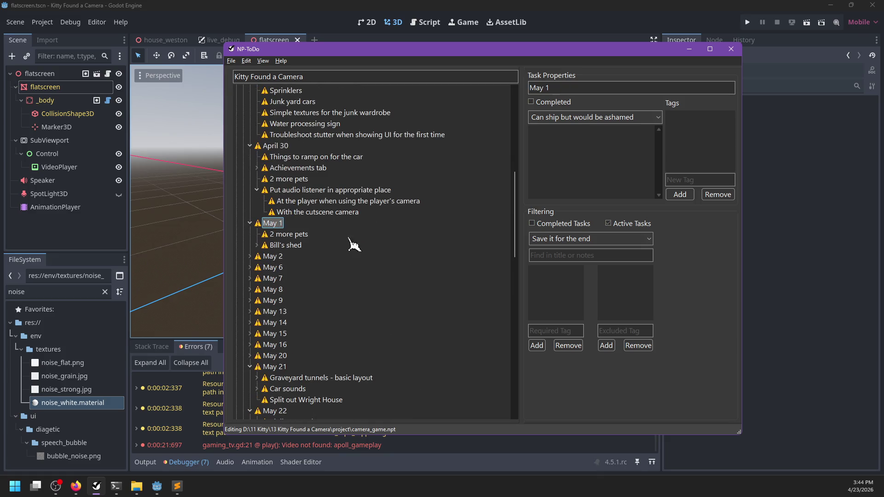
{"action": "key", "text": "Insert"}
{"action": "type", "text": "Not Fortnite"}
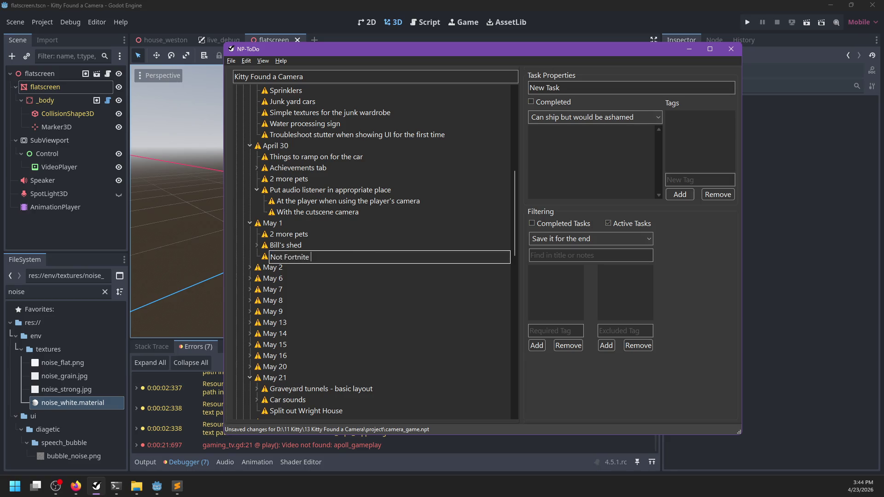
{"action": "type", "text": "s"}
{"action": "key", "text": "Return"}
{"action": "key", "text": "ctrl+s"}
{"action": "scroll", "coordinate": [354, 256], "scroll_direction": "up", "scroll_amount": 9}
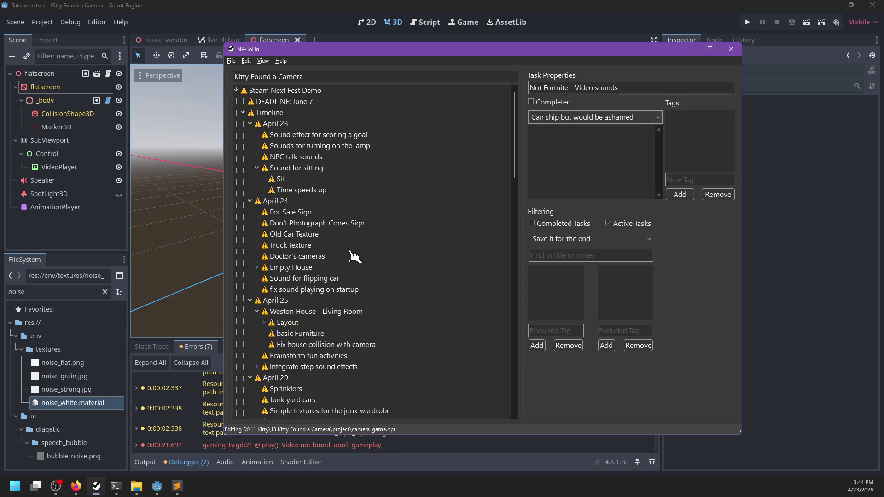
Step: Review the Sit, goal-scoring sound, lamp sound and NPC talk sounds tasks
{"action": "left_click", "coordinate": [282, 179]}
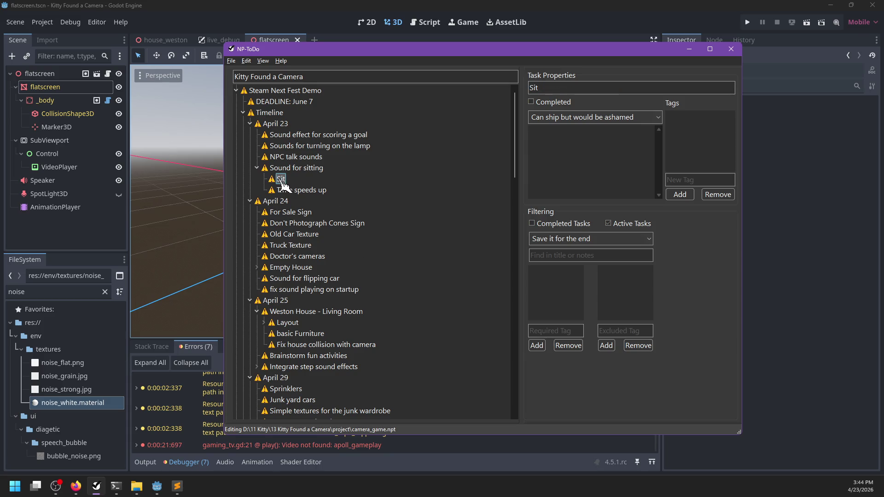
{"action": "left_click", "coordinate": [296, 137]}
{"action": "left_click", "coordinate": [290, 146]}
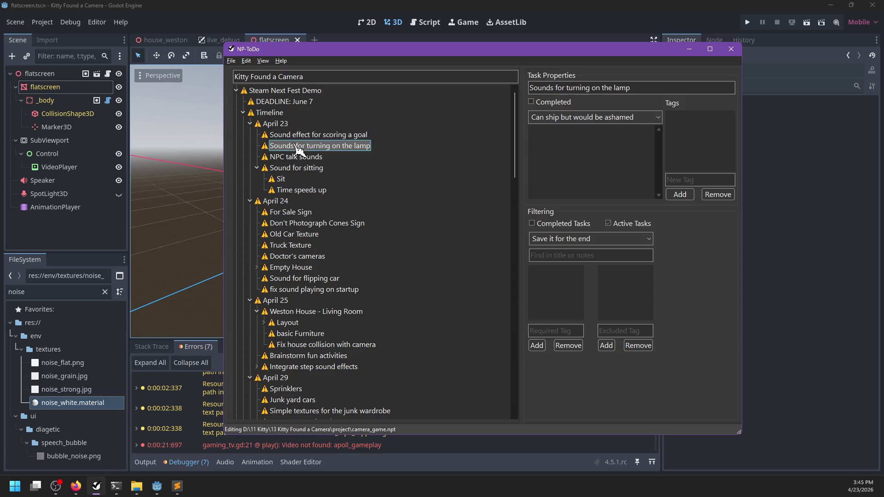
{"action": "left_click", "coordinate": [301, 158]}
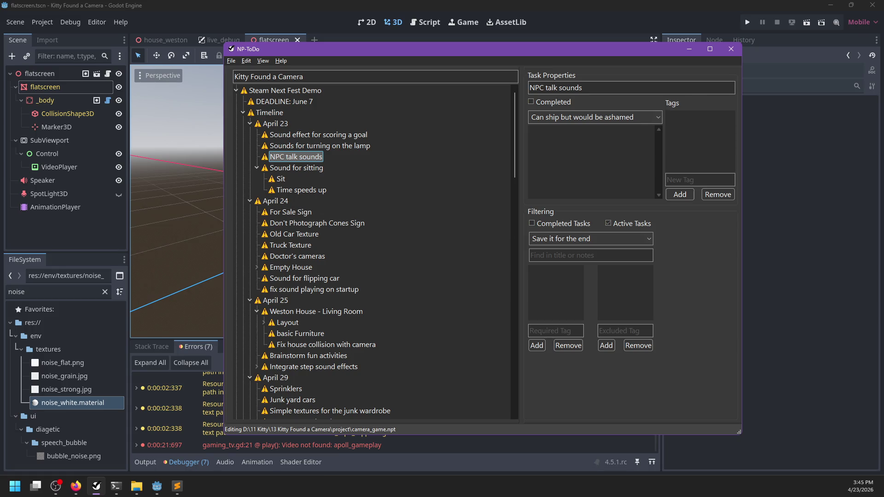
{"action": "key", "text": "alt+Tab"}
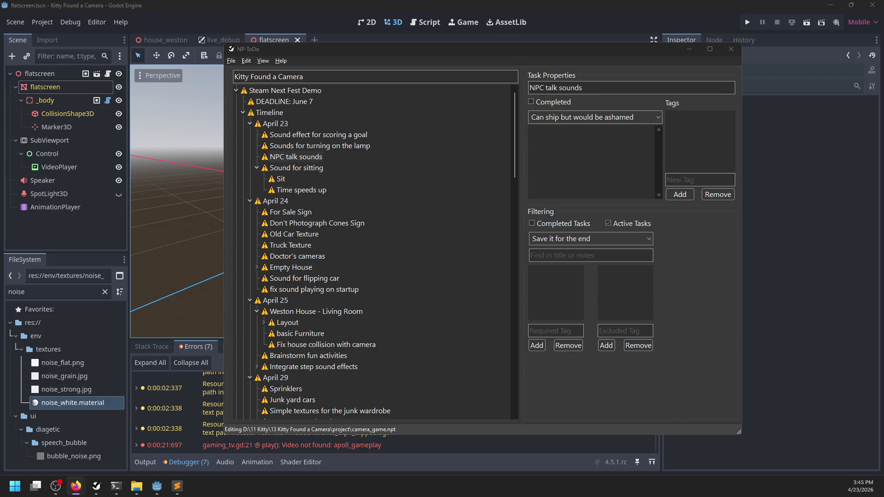
Step: Bring up Thierry Henry's 2006 winning goal video and nudge its volume up
{"action": "key", "text": "alt+Tab"}
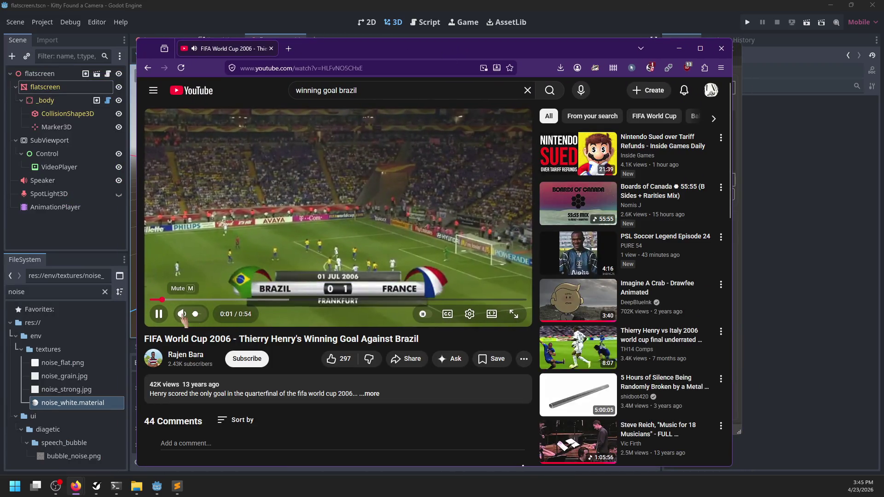
{"action": "left_click_drag", "start_coordinate": [196, 315], "coordinate": [201, 315]}
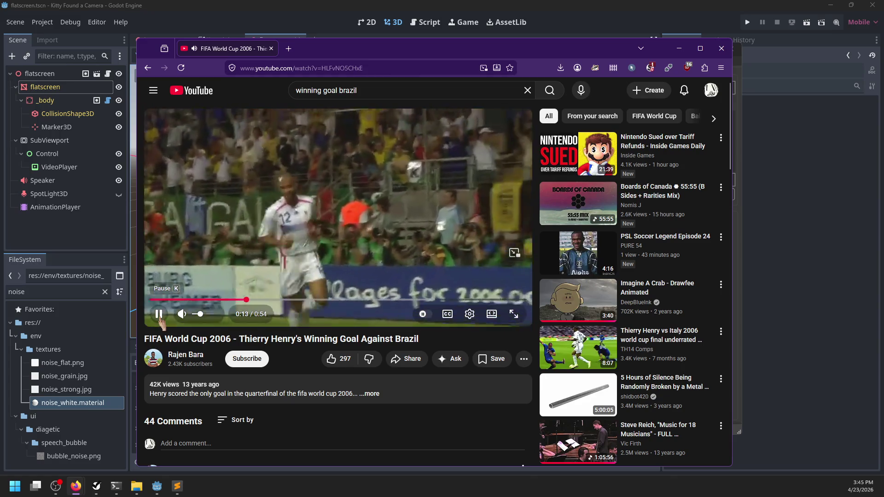
{"action": "left_click_drag", "start_coordinate": [386, 91], "coordinate": [294, 88]}
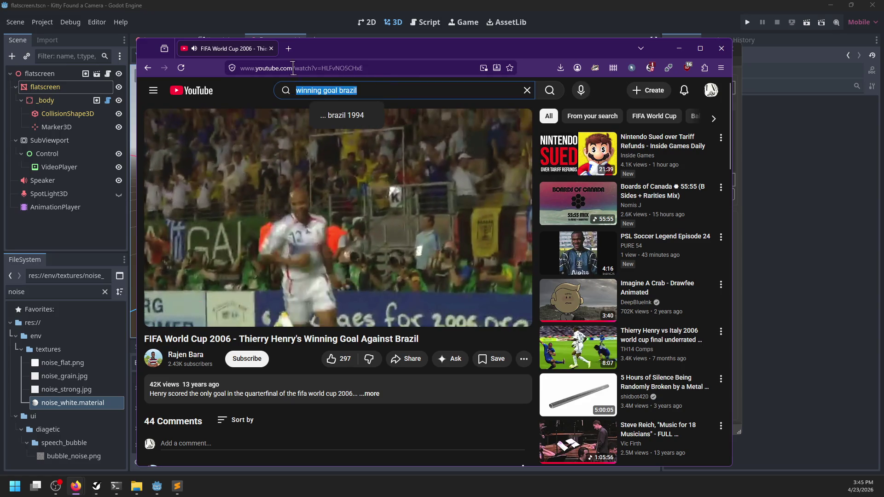
Step: Open translate.google.com in a new tab with Portuguese (Brazil) as the target
{"action": "left_click", "coordinate": [288, 48]}
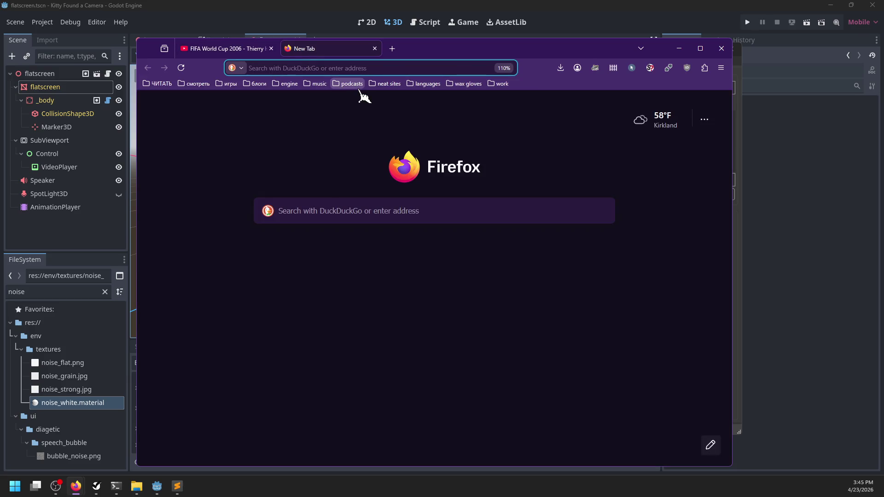
{"action": "type", "text": "translate.google."}
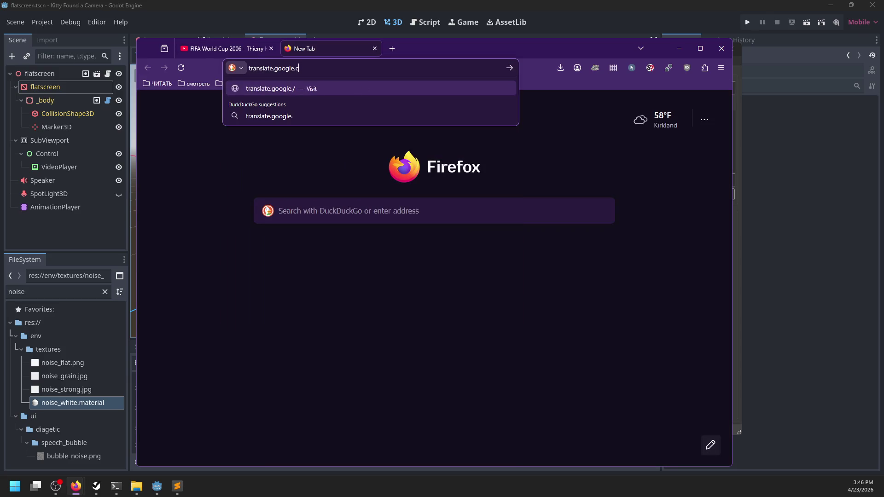
{"action": "type", "text": "com"}
{"action": "key", "text": "Return"}
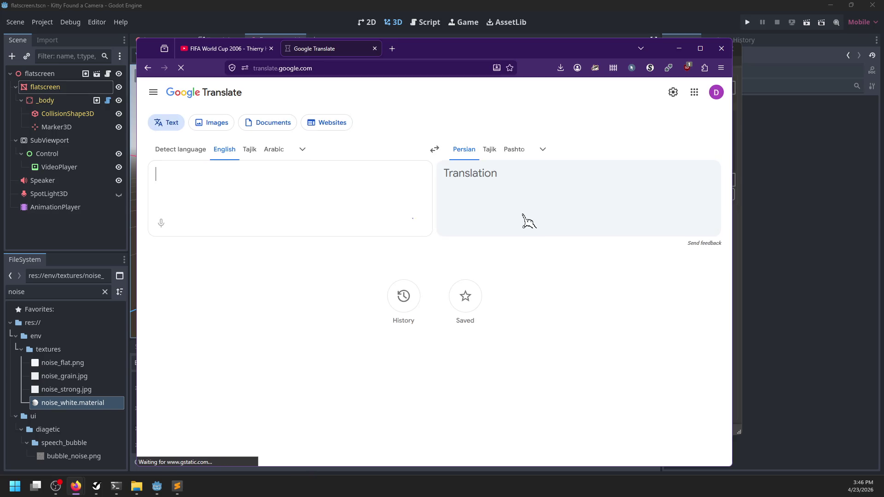
{"action": "left_click", "coordinate": [542, 150]}
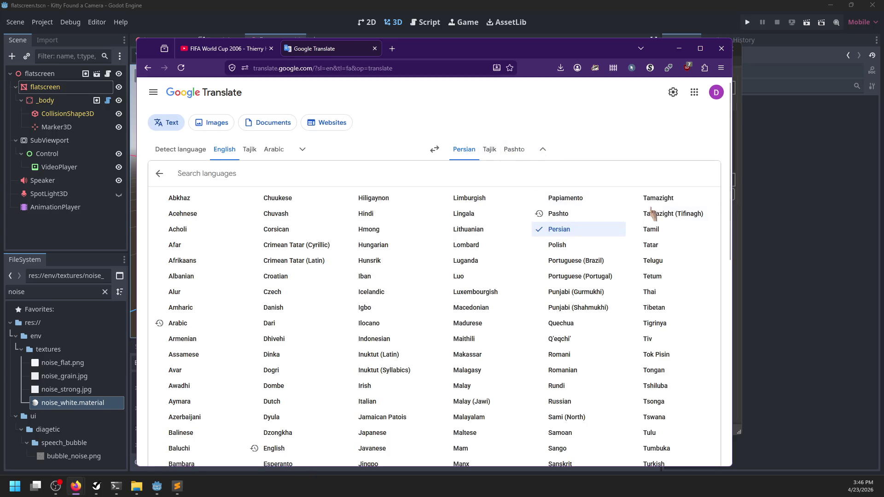
{"action": "left_click", "coordinate": [575, 261]}
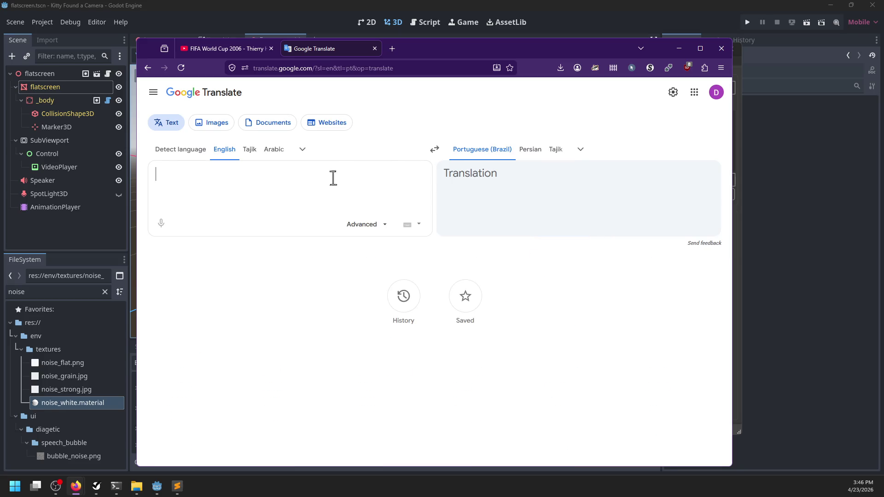
Step: Translate 'winning goal world series' and select 'Gol da vitória na World Series'
{"action": "type", "text": "goal"}
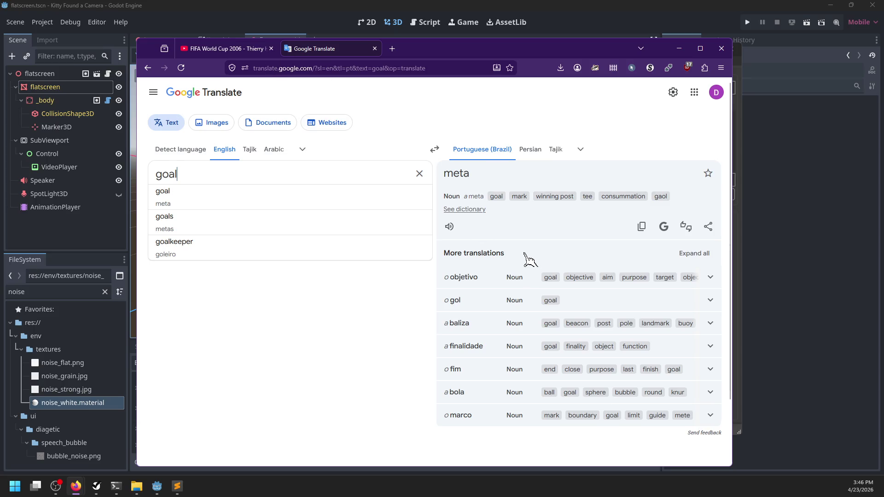
{"action": "left_click", "coordinate": [220, 173]}
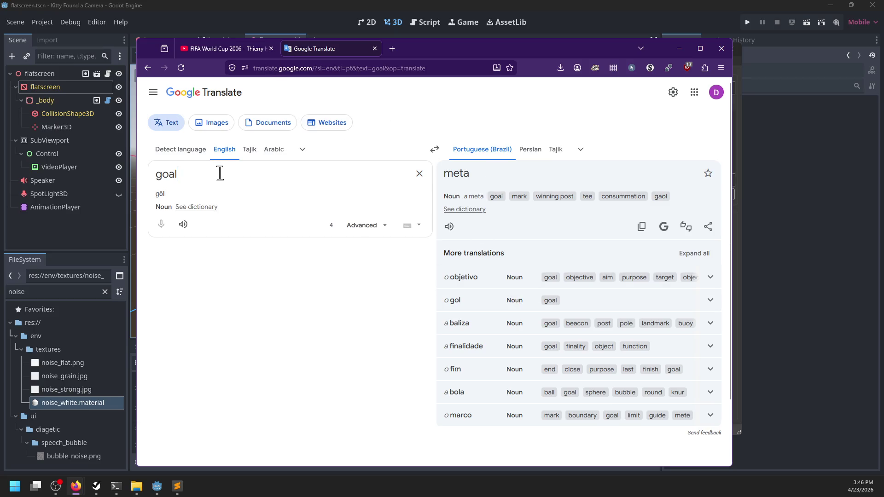
{"action": "type", "text": "winnn"}
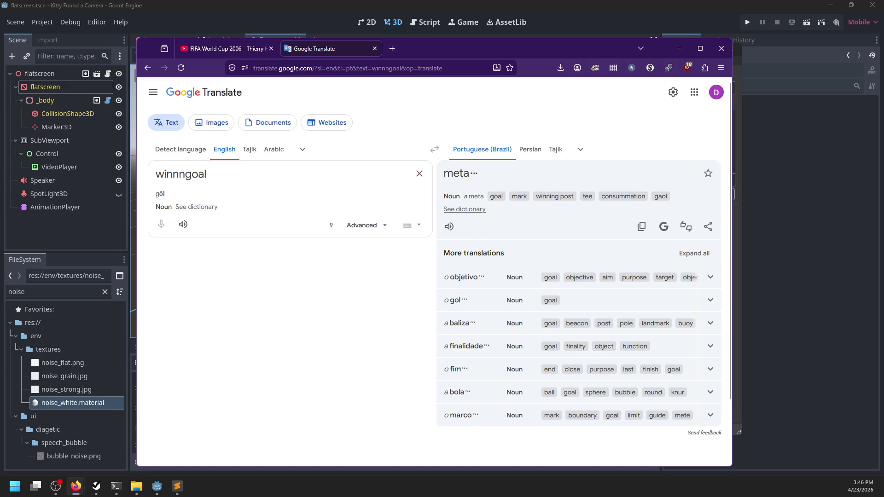
{"action": "key", "text": "BackSpace"}
{"action": "type", "text": "ing goal"}
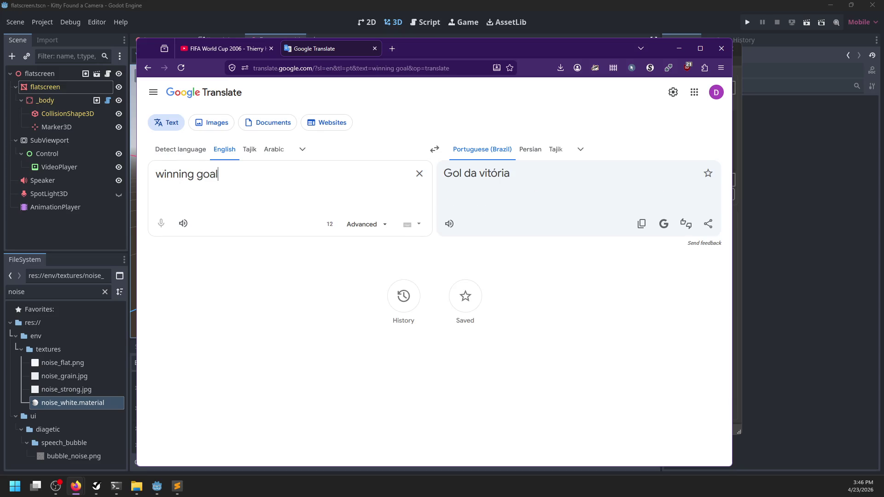
{"action": "type", "text": " world series"}
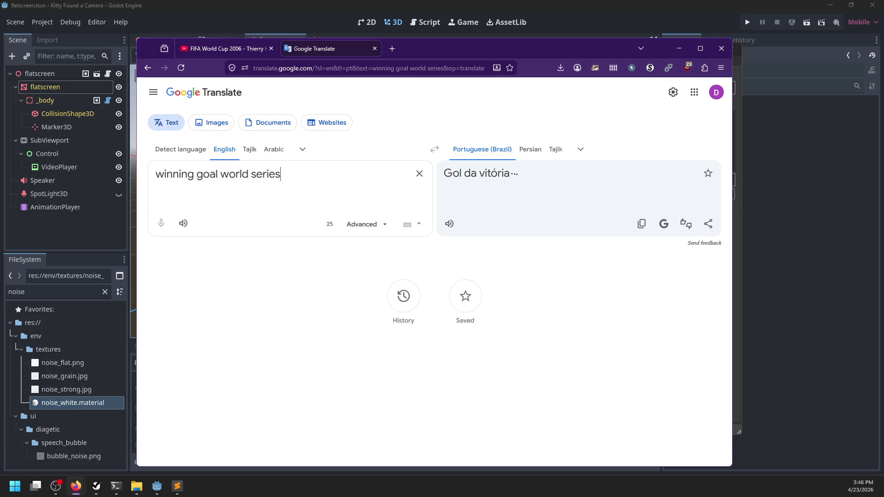
{"action": "mouse_move", "coordinate": [616, 183]}
{"action": "left_mouse_down"}
{"action": "mouse_move", "coordinate": [449, 173]}
{"action": "mouse_move", "coordinate": [450, 182]}
{"action": "left_mouse_up"}
{"action": "key", "text": "ctrl+c"}
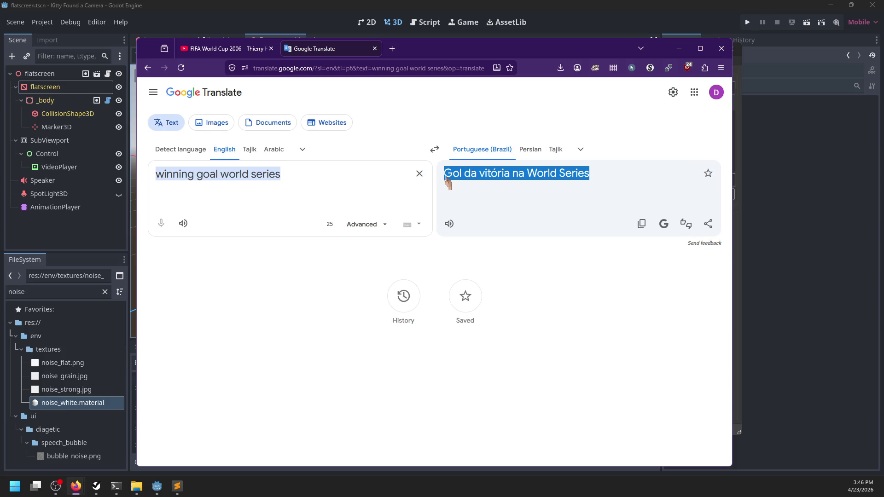
Step: Return to the YouTube tab and select the old search query
{"action": "left_click", "coordinate": [226, 50]}
{"action": "left_click", "coordinate": [399, 91]}
{"action": "key", "text": "ctrl+a"}
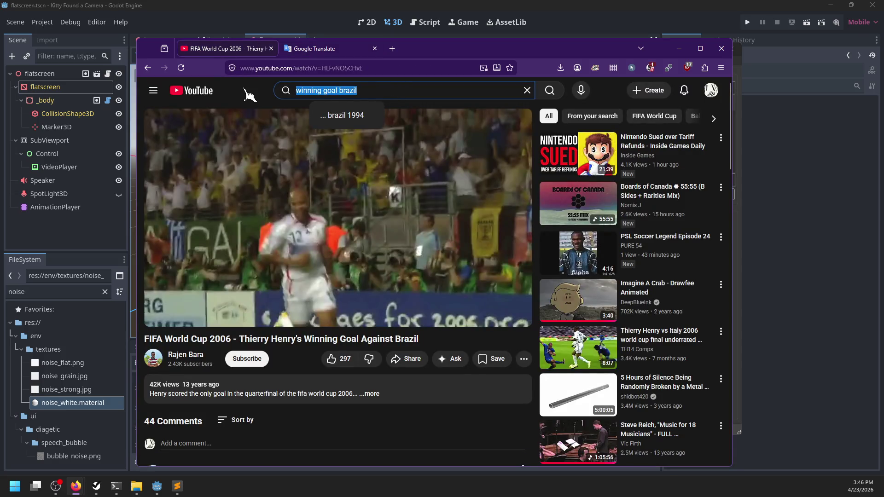
Step: Search YouTube for the pasted 'Gol da vitória na World Series'
{"action": "key", "text": "ctrl+v"}
{"action": "key", "text": "Return"}
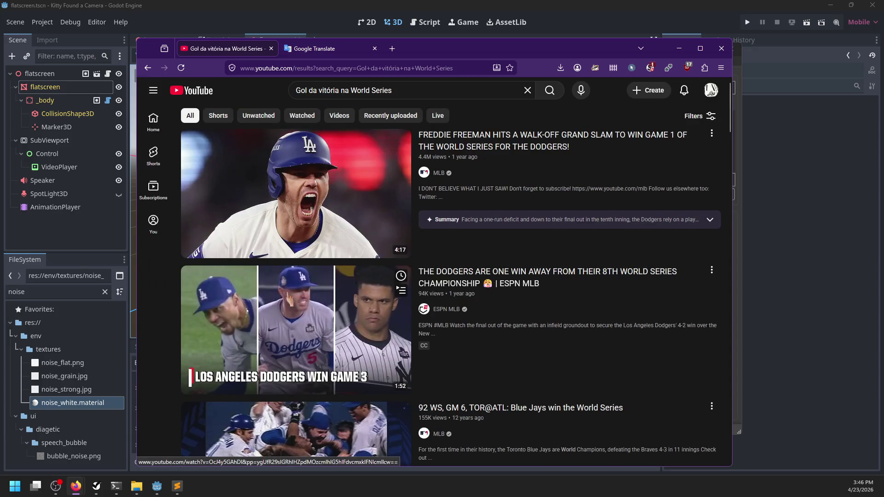
{"action": "scroll", "coordinate": [610, 319], "scroll_direction": "down", "scroll_amount": 6}
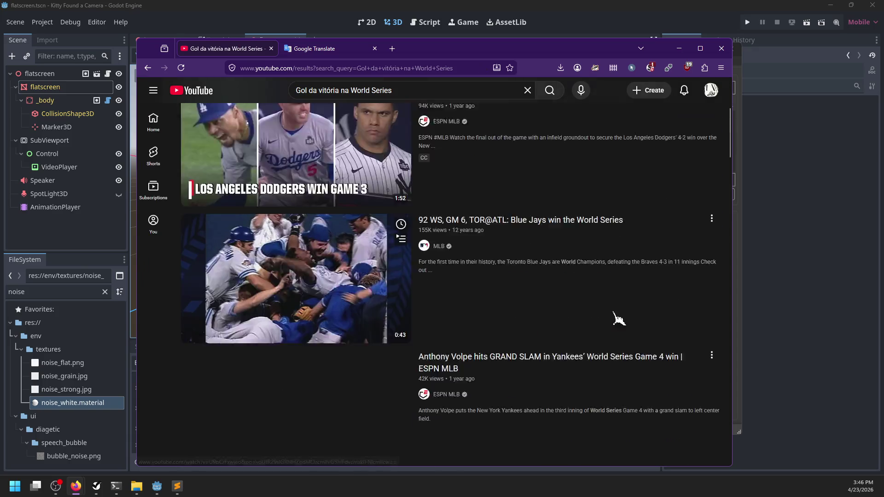
{"action": "scroll", "coordinate": [614, 318], "scroll_direction": "down", "scroll_amount": 3}
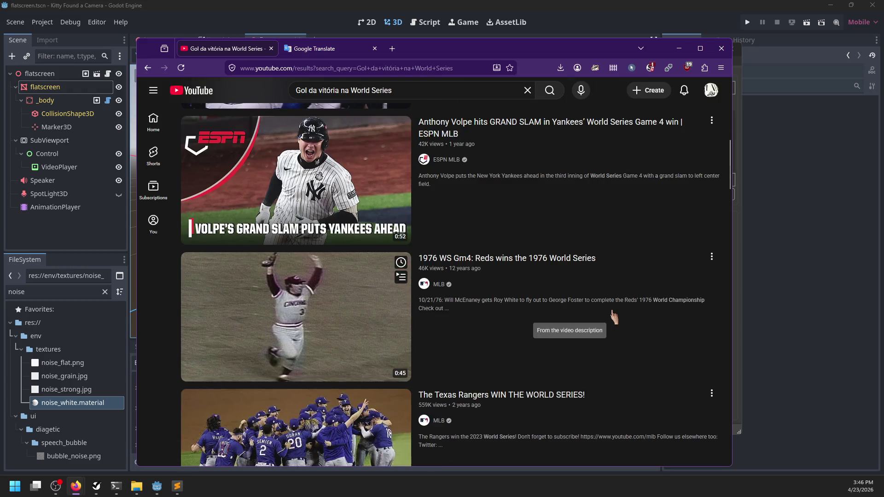
{"action": "scroll", "coordinate": [644, 305], "scroll_direction": "up", "scroll_amount": 9}
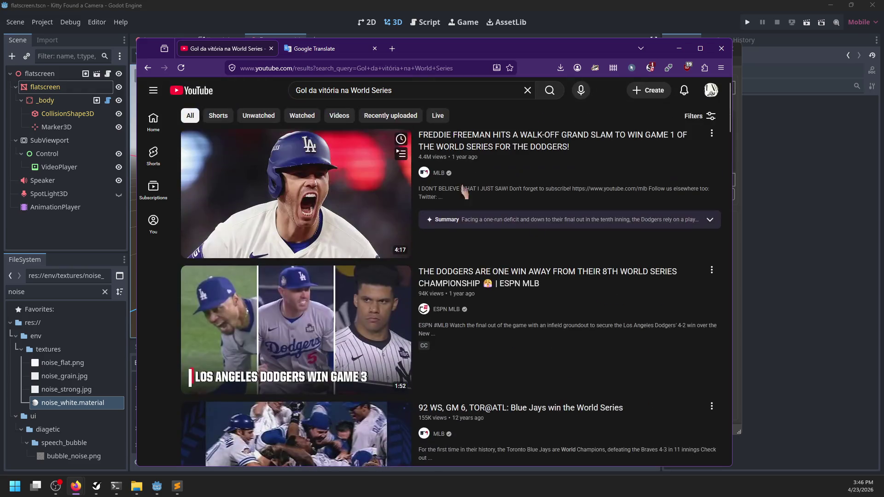
Step: Trim the query to 'Gol da vitória na' and search again
{"action": "left_click", "coordinate": [423, 90]}
{"action": "key", "text": "BackSpace"}
{"action": "key", "text": "BackSpace"}
{"action": "key", "text": "BackSpace"}
{"action": "key", "text": "Return"}
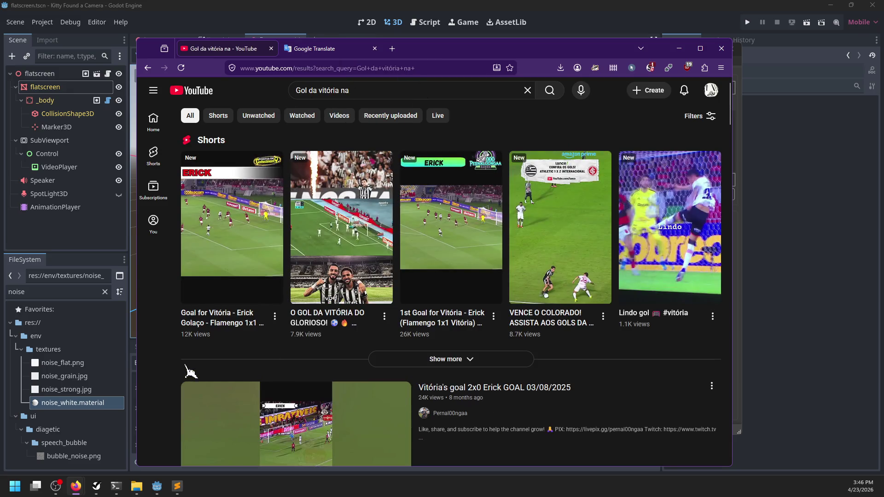
{"action": "scroll", "coordinate": [203, 363], "scroll_direction": "down", "scroll_amount": 6}
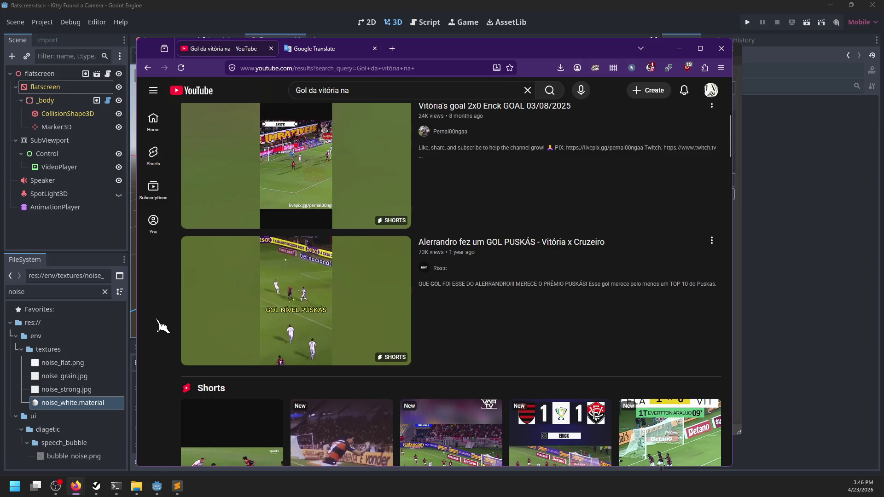
{"action": "scroll", "coordinate": [162, 326], "scroll_direction": "down", "scroll_amount": 11}
{"action": "scroll", "coordinate": [161, 326], "scroll_direction": "up", "scroll_amount": 4}
Step: Shorten the query to 'Gol da vitória' and rerun the search
{"action": "left_click", "coordinate": [358, 90]}
{"action": "key", "text": "BackSpace"}
{"action": "key", "text": "BackSpace"}
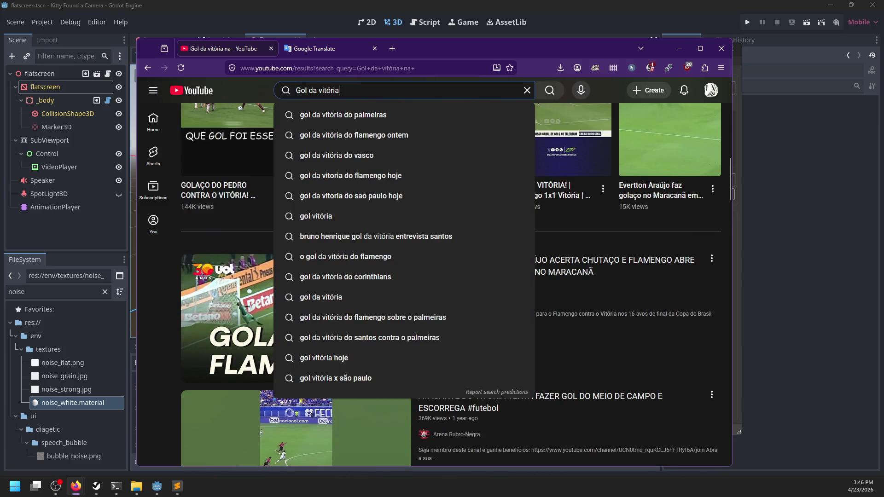
{"action": "type", "text": "na"}
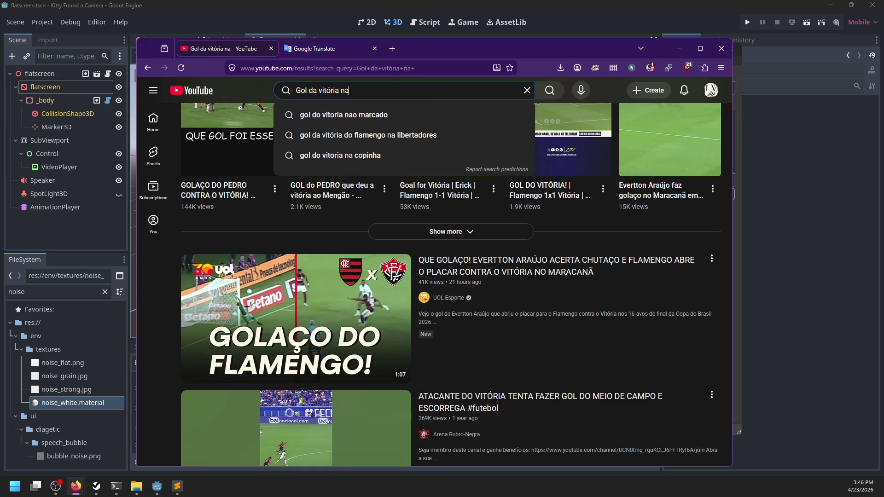
{"action": "key", "text": "BackSpace"}
{"action": "key", "text": "BackSpace"}
{"action": "key", "text": "BackSpace"}
{"action": "key", "text": "Return"}
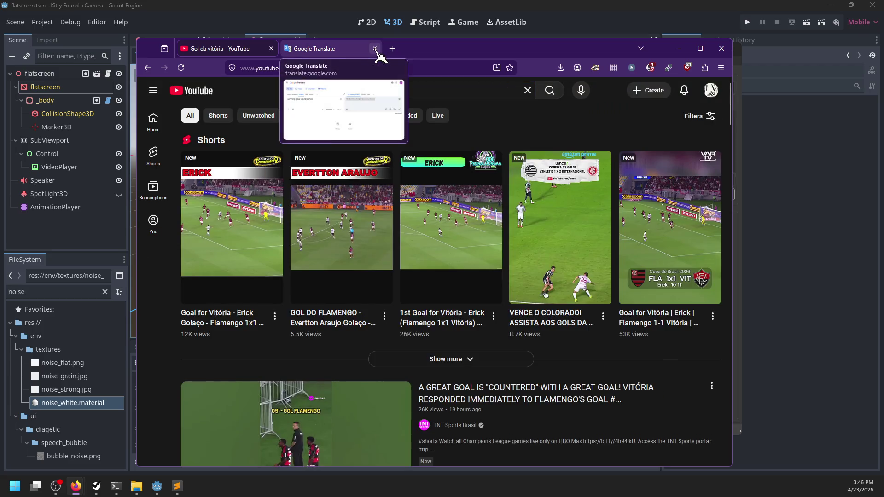
Step: Close the Google Translate tab and scroll through the results
{"action": "left_click", "coordinate": [374, 48]}
{"action": "scroll", "coordinate": [198, 332], "scroll_direction": "down", "scroll_amount": 5}
{"action": "scroll", "coordinate": [174, 346], "scroll_direction": "down", "scroll_amount": 5}
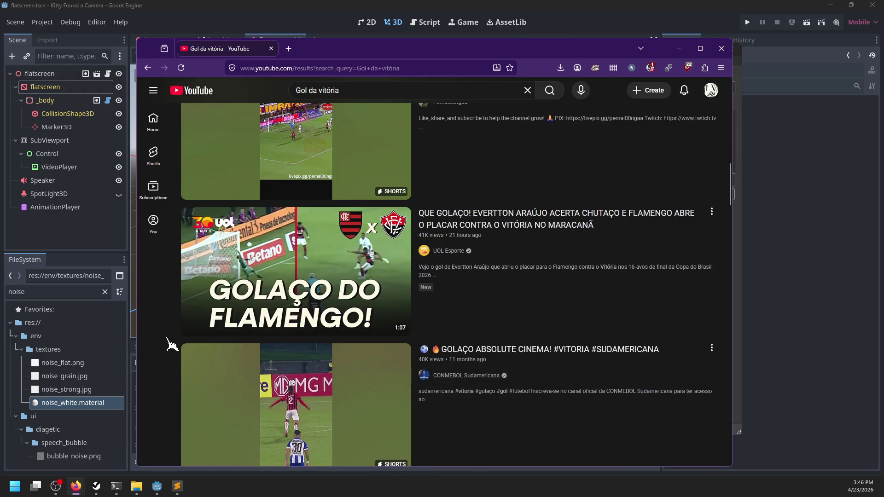
{"action": "scroll", "coordinate": [171, 345], "scroll_direction": "down", "scroll_amount": 10}
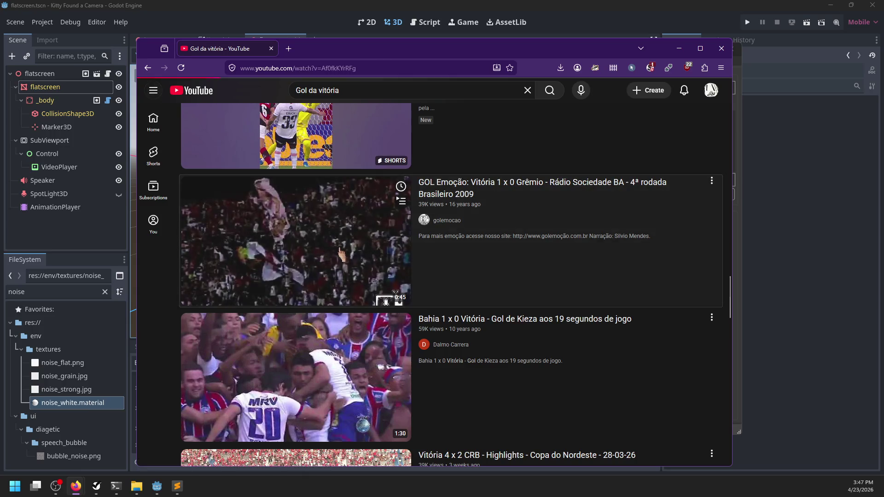
Step: Play the GOL Emoção: Vitória 1 x 0 Grêmio clip, pausing briefly before resuming playback
{"action": "left_click", "coordinate": [321, 254]}
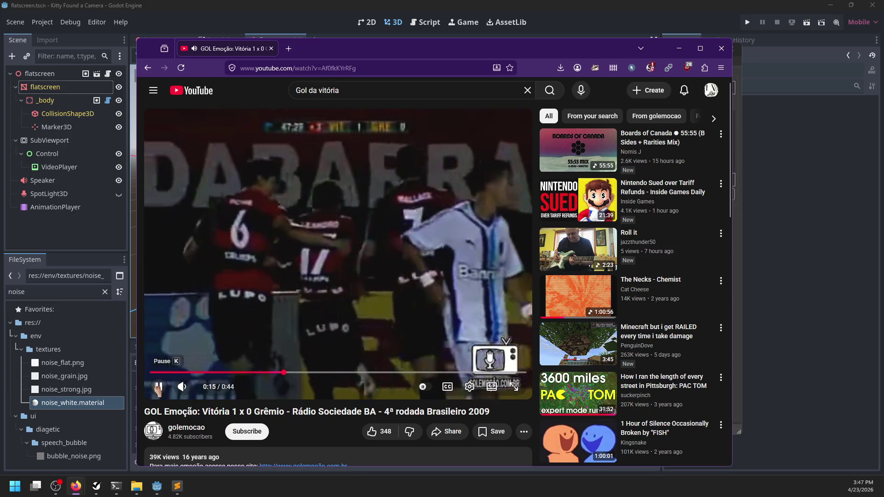
{"action": "left_click", "coordinate": [158, 387]}
{"action": "scroll", "coordinate": [338, 417], "scroll_direction": "down", "scroll_amount": 3}
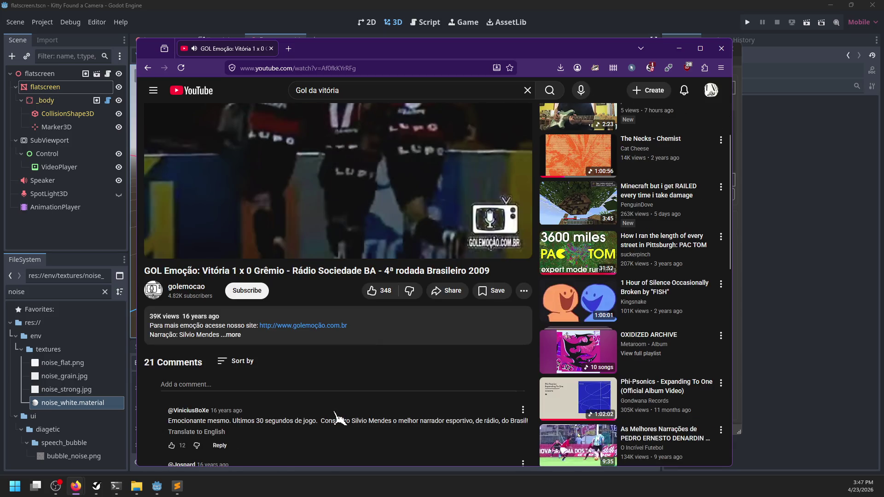
{"action": "scroll", "coordinate": [359, 392], "scroll_direction": "down", "scroll_amount": 3}
{"action": "scroll", "coordinate": [377, 370], "scroll_direction": "up", "scroll_amount": 6}
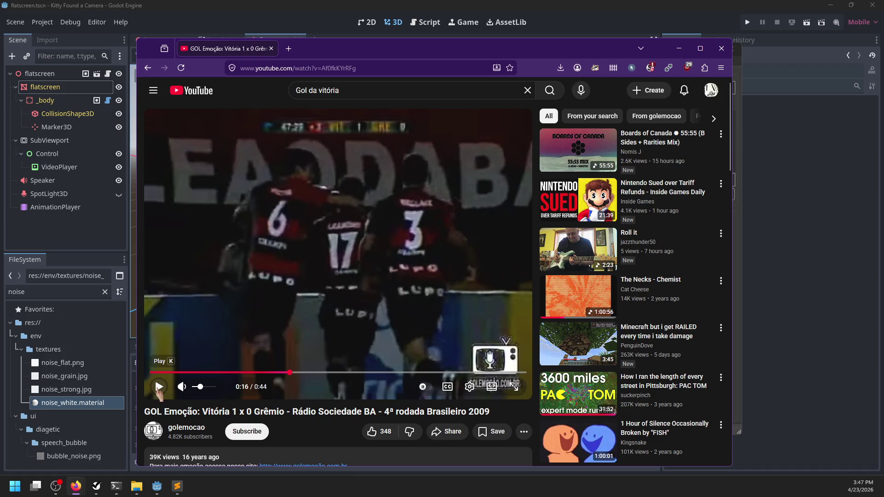
{"action": "left_click", "coordinate": [159, 387]}
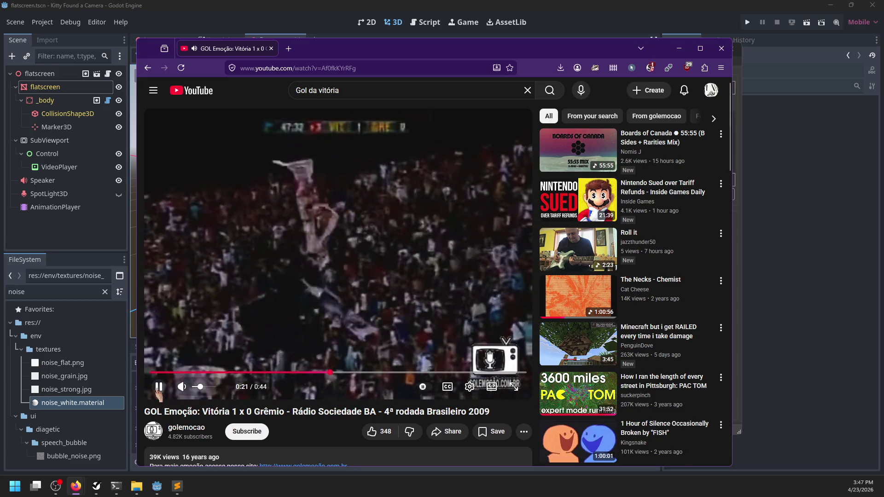
Step: Back in the search results, save the GOL Emoção video to Watch later
{"action": "left_click", "coordinate": [149, 69]}
{"action": "scroll", "coordinate": [508, 379], "scroll_direction": "down", "scroll_amount": 5}
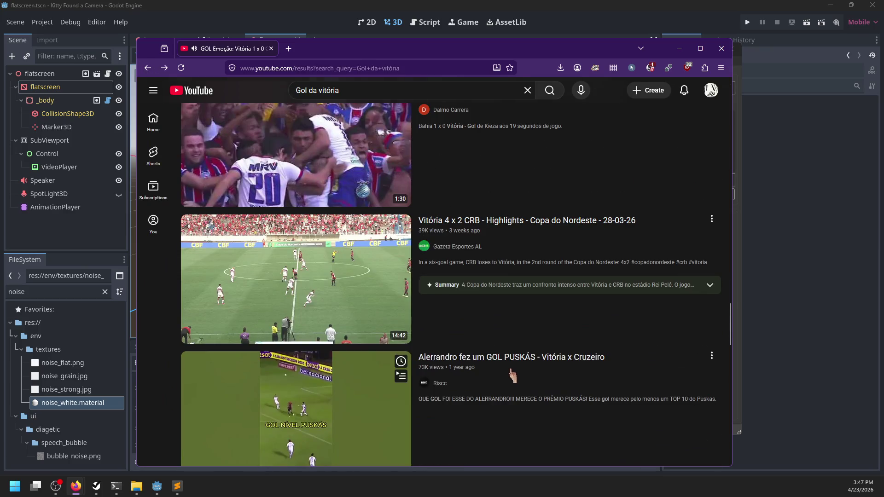
{"action": "scroll", "coordinate": [512, 375], "scroll_direction": "up", "scroll_amount": 9}
{"action": "scroll", "coordinate": [475, 370], "scroll_direction": "down", "scroll_amount": 3}
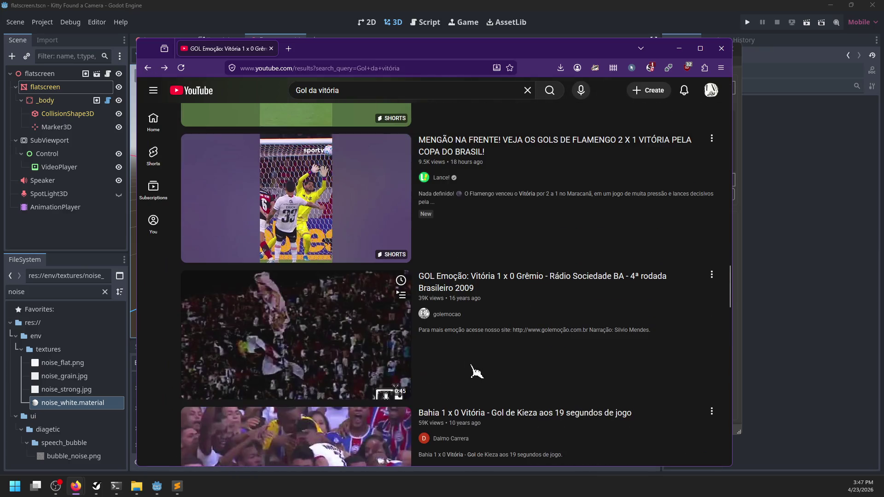
{"action": "left_click", "coordinate": [712, 277]}
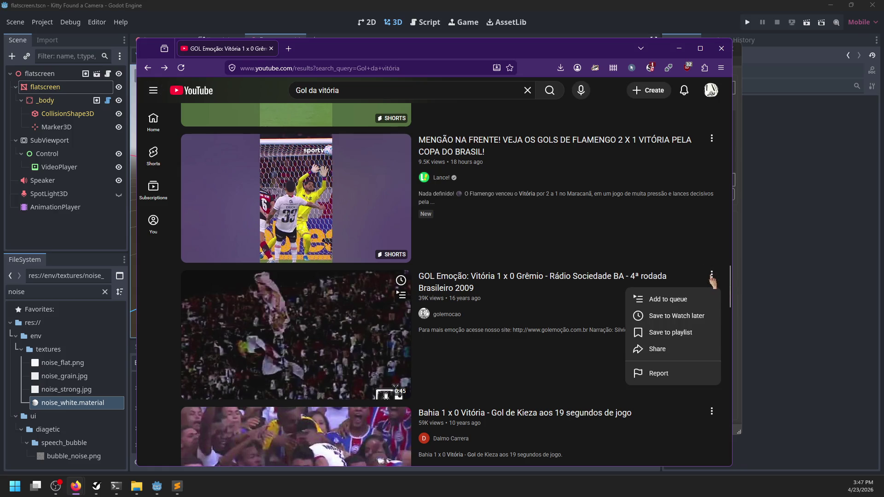
{"action": "left_click", "coordinate": [704, 316]}
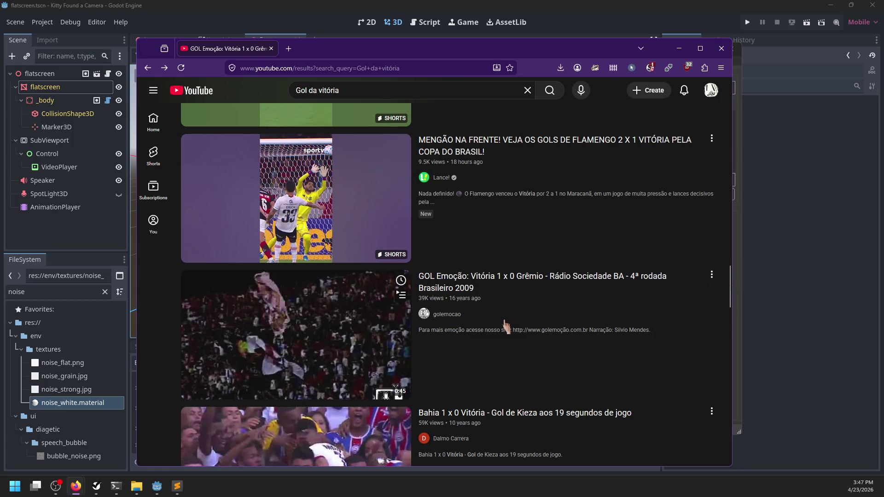
Step: Browse the Gol da vitória results and open the Flamengo x River Plate 2019 final
{"action": "scroll", "coordinate": [510, 325], "scroll_direction": "down", "scroll_amount": 5}
{"action": "scroll", "coordinate": [536, 299], "scroll_direction": "down", "scroll_amount": 4}
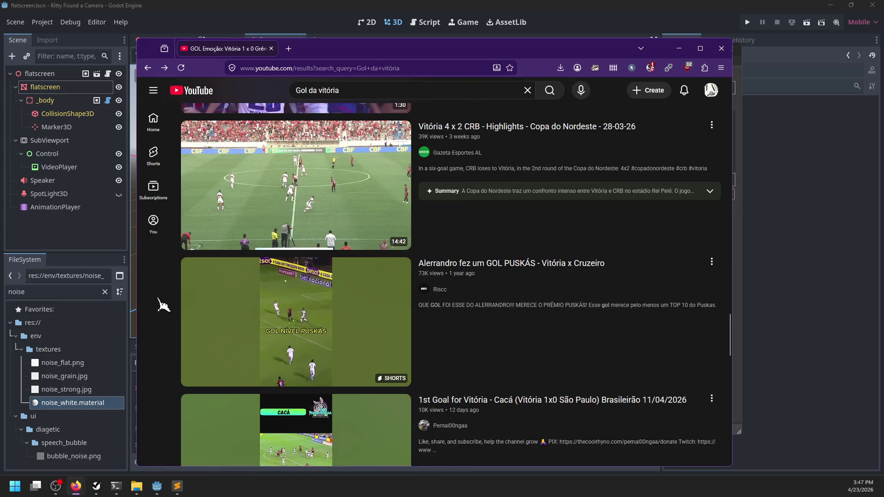
{"action": "scroll", "coordinate": [163, 308], "scroll_direction": "down", "scroll_amount": 10}
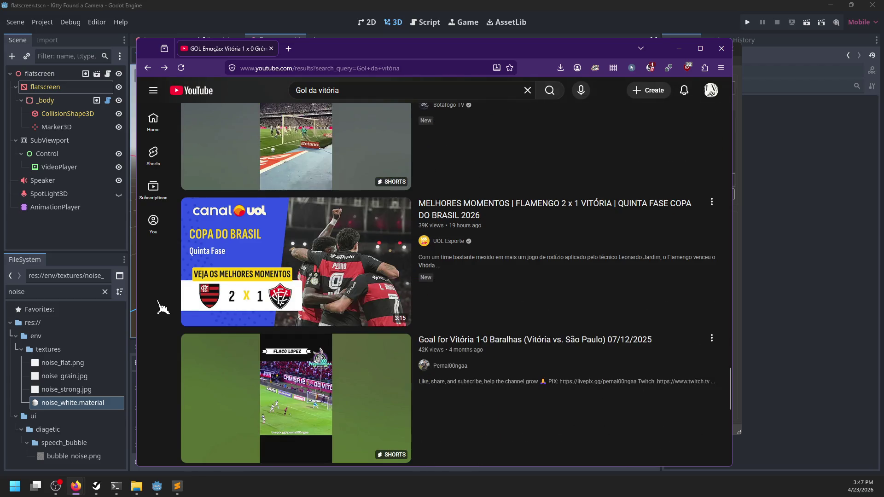
{"action": "scroll", "coordinate": [162, 307], "scroll_direction": "down", "scroll_amount": 4}
{"action": "scroll", "coordinate": [163, 308], "scroll_direction": "up", "scroll_amount": 15}
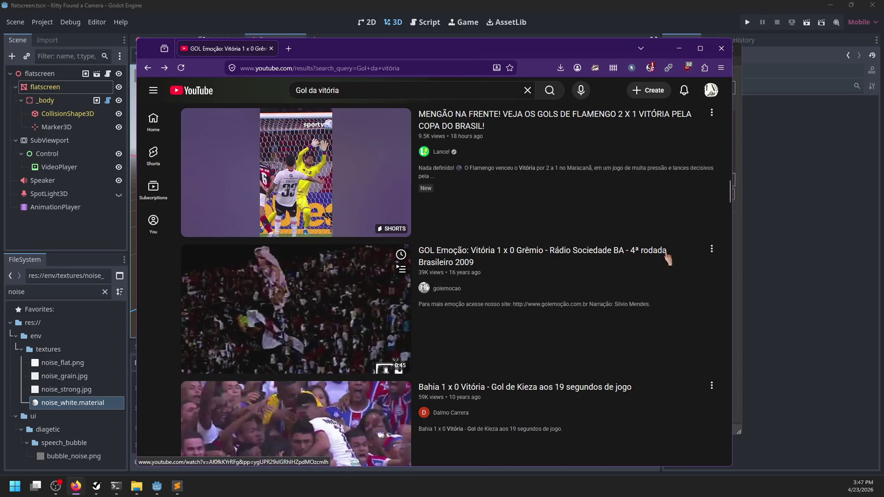
{"action": "double_click", "coordinate": [314, 90]}
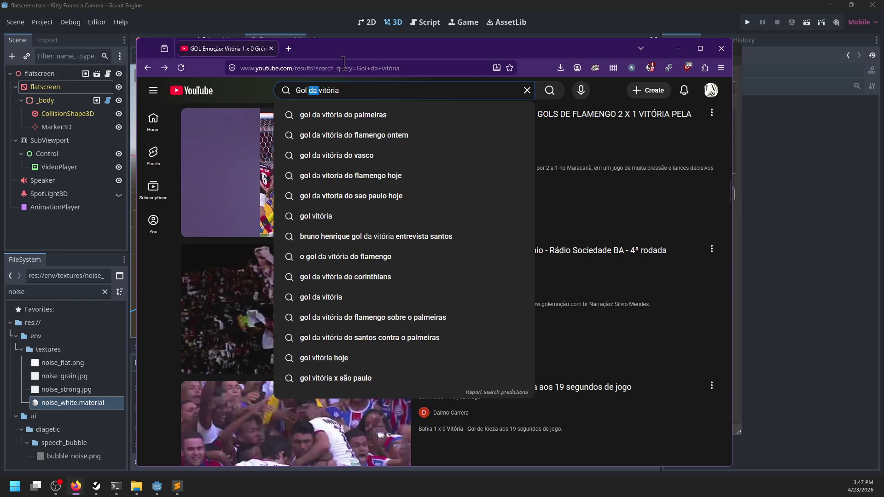
{"action": "left_click", "coordinate": [158, 321]}
{"action": "scroll", "coordinate": [169, 317], "scroll_direction": "down", "scroll_amount": 5}
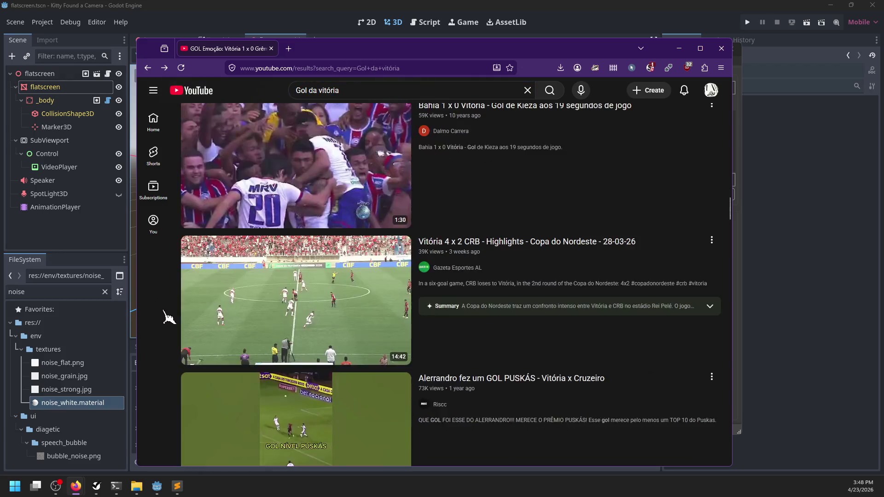
{"action": "scroll", "coordinate": [170, 318], "scroll_direction": "down", "scroll_amount": 15}
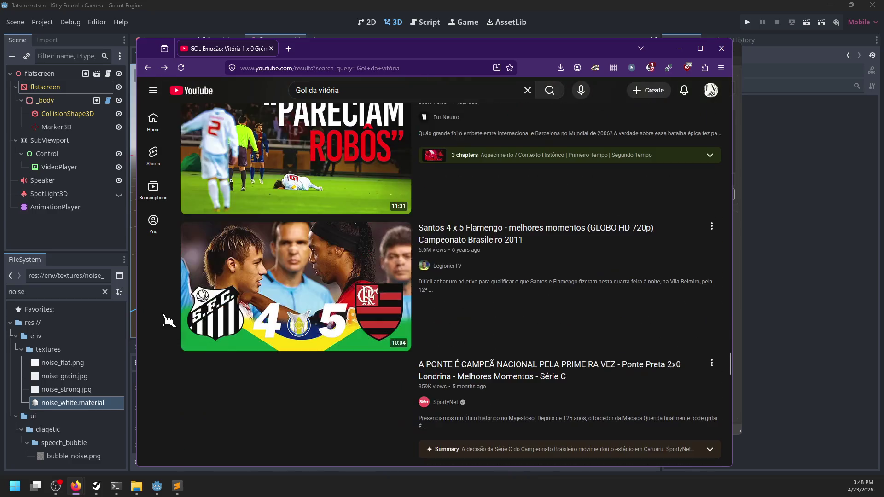
{"action": "scroll", "coordinate": [167, 320], "scroll_direction": "down", "scroll_amount": 6}
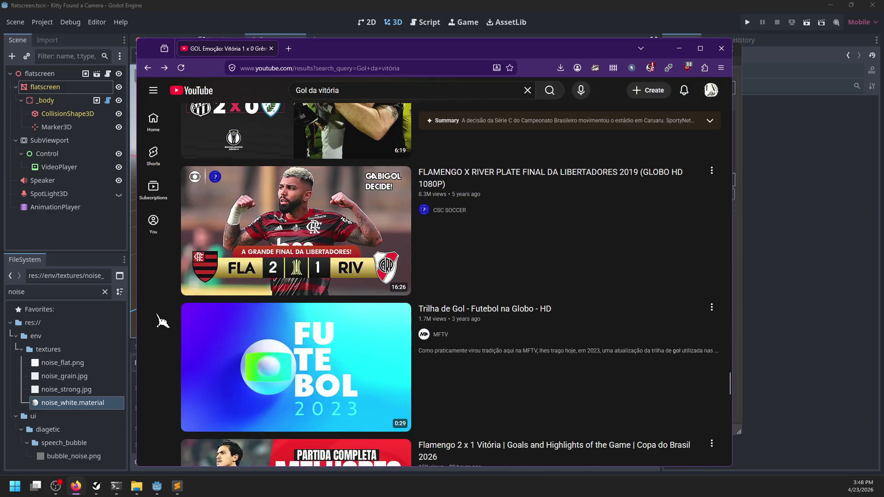
{"action": "left_click", "coordinate": [261, 279]}
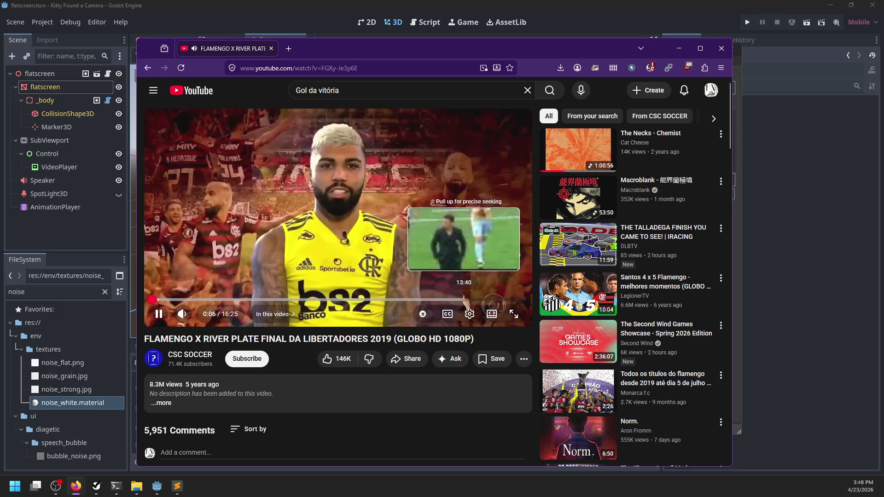
Step: Scrub through the Flamengo x River Plate final, resume it, then return to results and close the browser
{"action": "left_click_drag", "start_coordinate": [374, 302], "coordinate": [288, 307]}
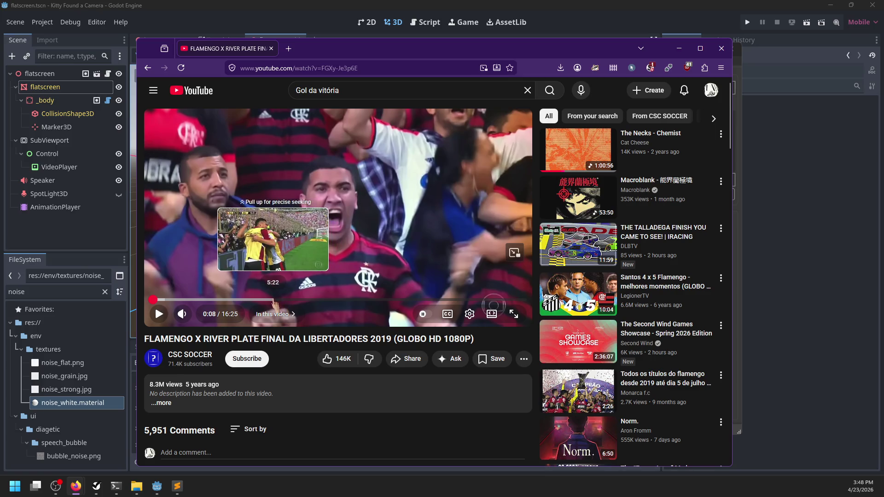
{"action": "left_click_drag", "start_coordinate": [262, 303], "coordinate": [156, 304]}
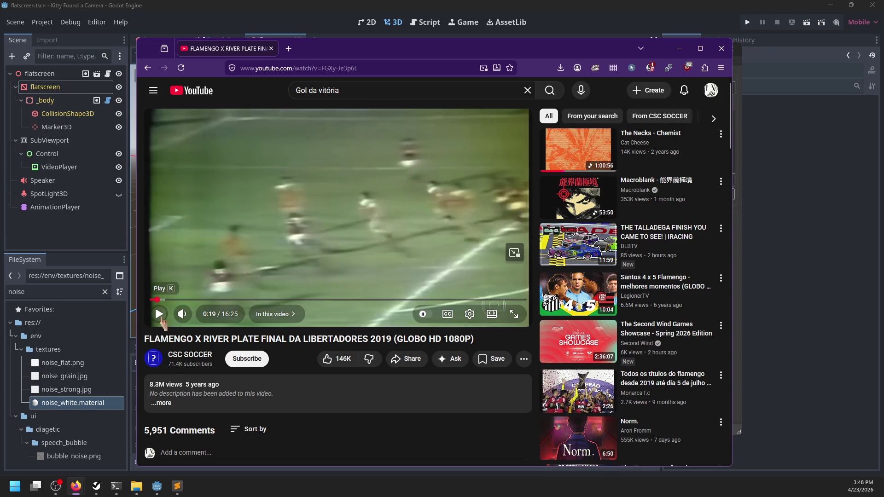
{"action": "left_click", "coordinate": [159, 315]}
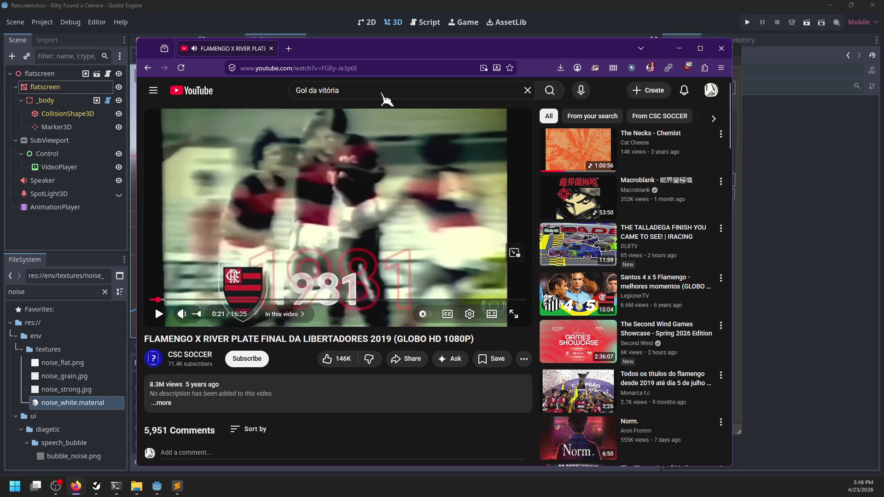
{"action": "left_click", "coordinate": [148, 68]}
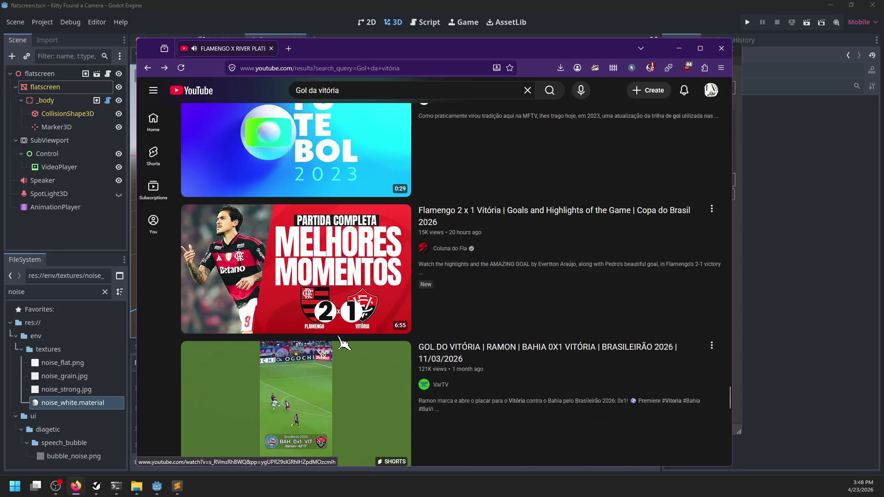
{"action": "left_click", "coordinate": [272, 48]}
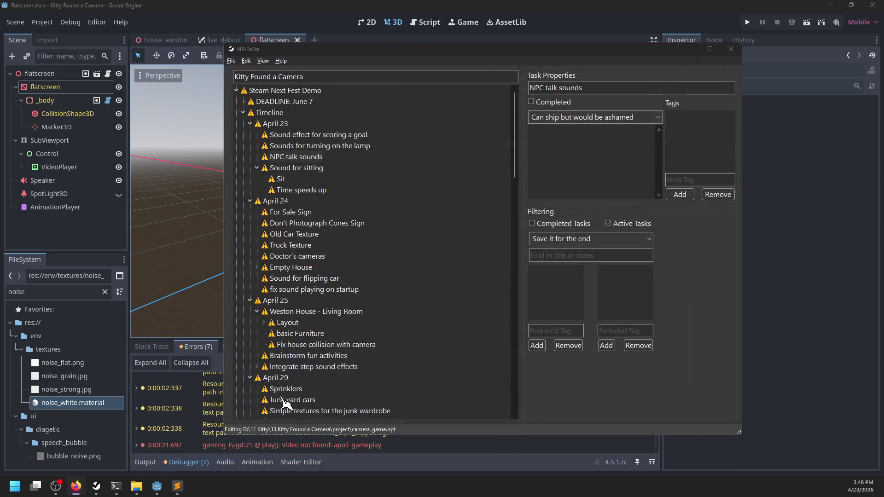
Step: Review the Sounds for turning on the lamp, Time speeds up and Sound for sitting tasks
{"action": "left_click", "coordinate": [304, 147]}
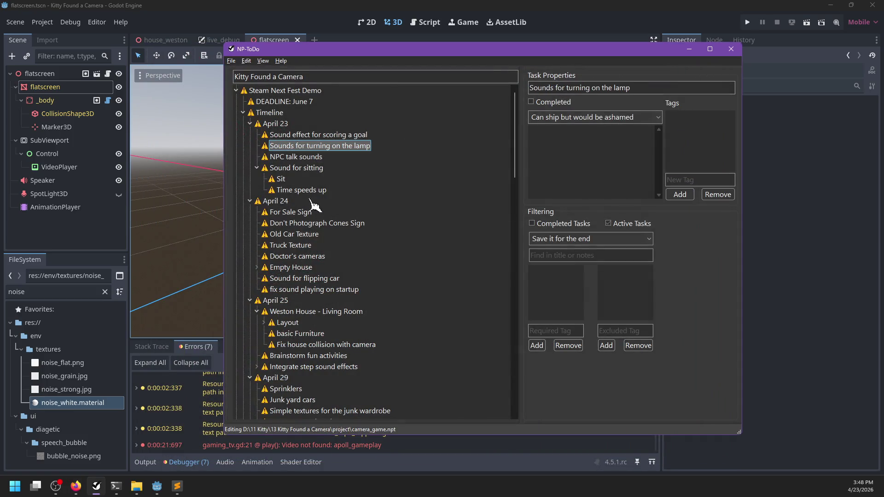
{"action": "left_click", "coordinate": [285, 191]}
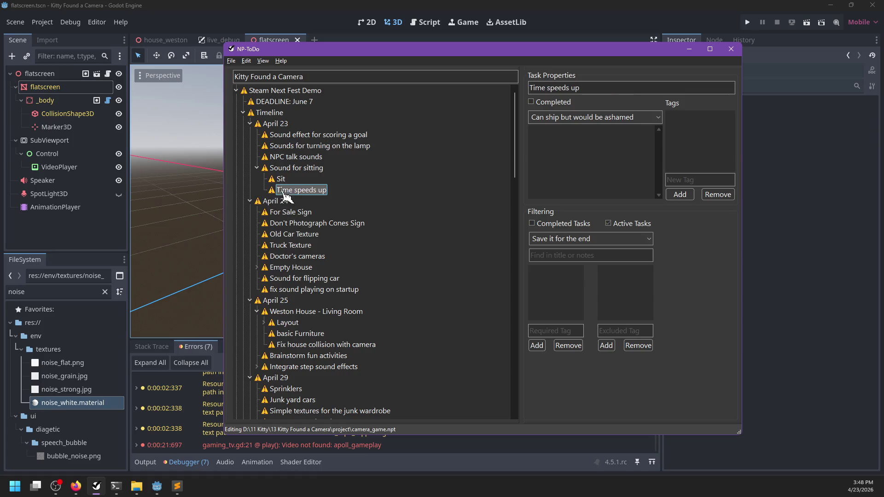
{"action": "left_click", "coordinate": [286, 170]}
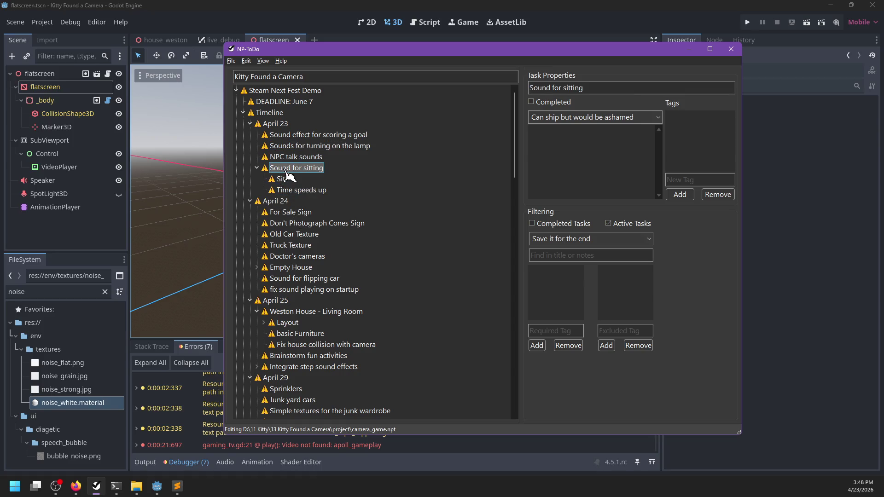
{"action": "left_click", "coordinate": [72, 292]}
Step: Filter FileSystem by 'bubble' and preview bubble2.wav and bubble3.wav in the Inspector
{"action": "type", "text": "bubble"}
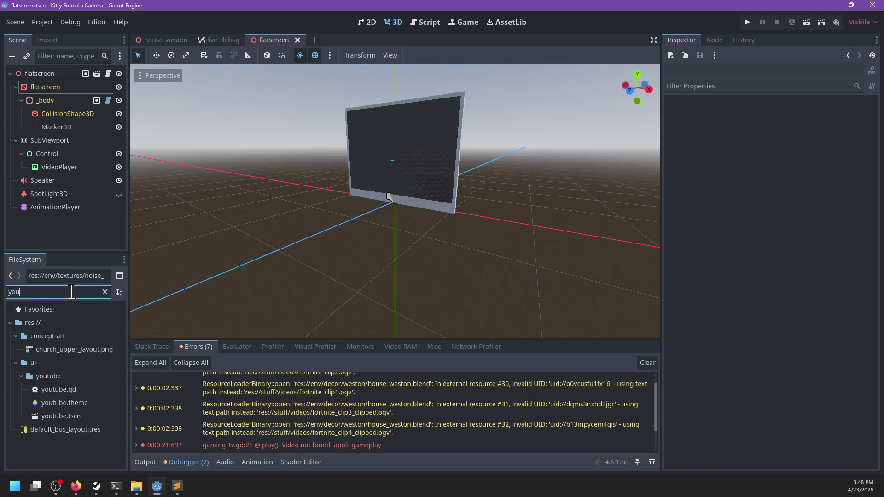
{"action": "left_click", "coordinate": [60, 376]}
{"action": "left_click", "coordinate": [715, 40]}
{"action": "left_click", "coordinate": [111, 379]}
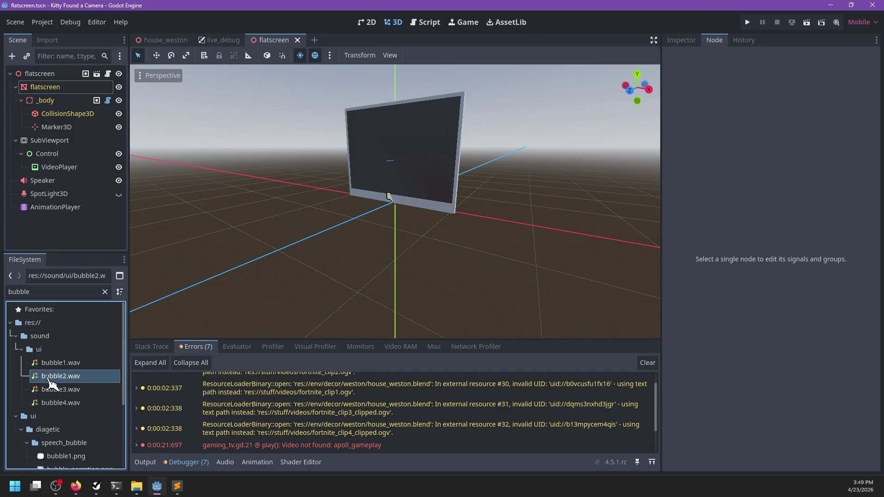
{"action": "left_click", "coordinate": [681, 41]}
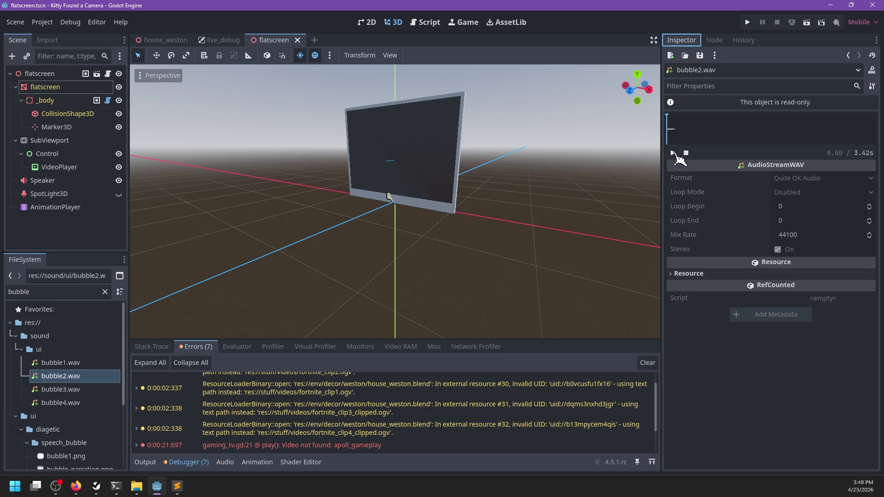
{"action": "left_click", "coordinate": [60, 389]}
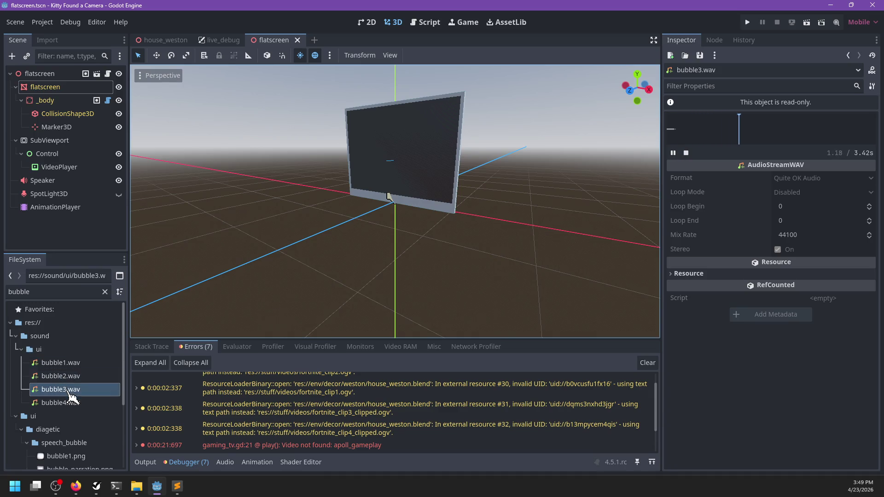
Step: Change the filter to 'player' and select player.tscn
{"action": "double_click", "coordinate": [79, 290]}
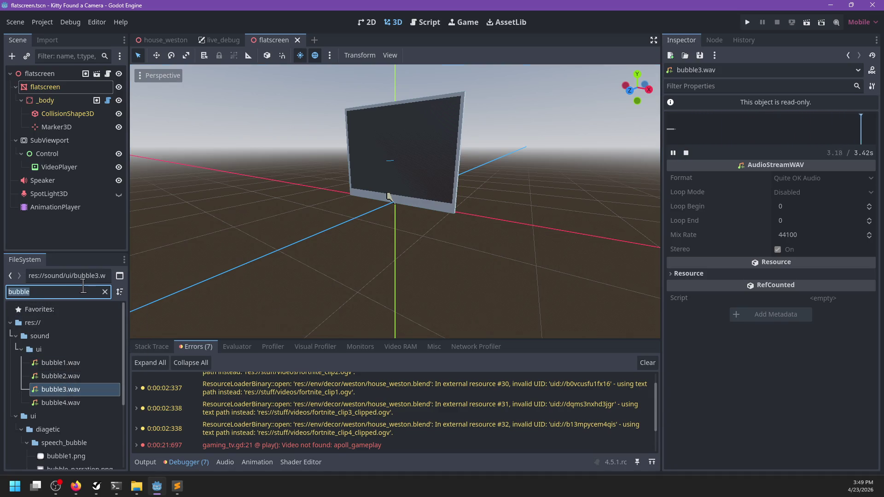
{"action": "type", "text": "kitty"}
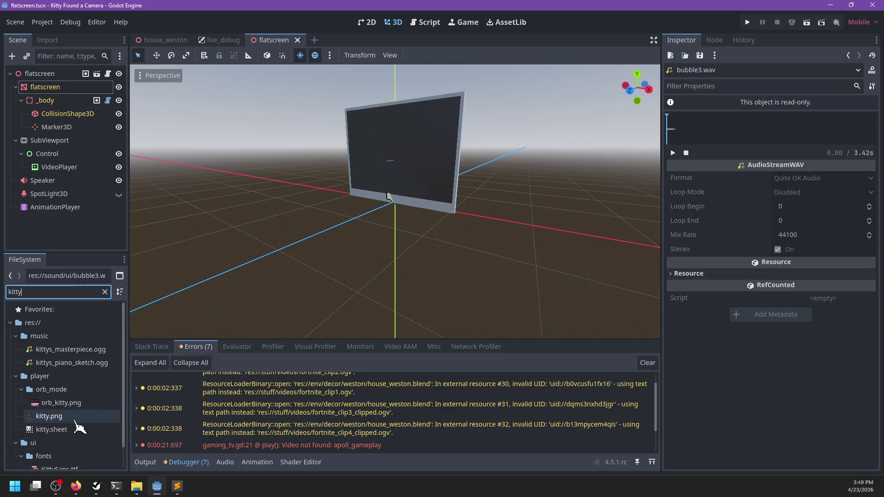
{"action": "key", "text": "BackSpace"}
{"action": "key", "text": "BackSpace"}
{"action": "key", "text": "BackSpace"}
{"action": "type", "text": "player"}
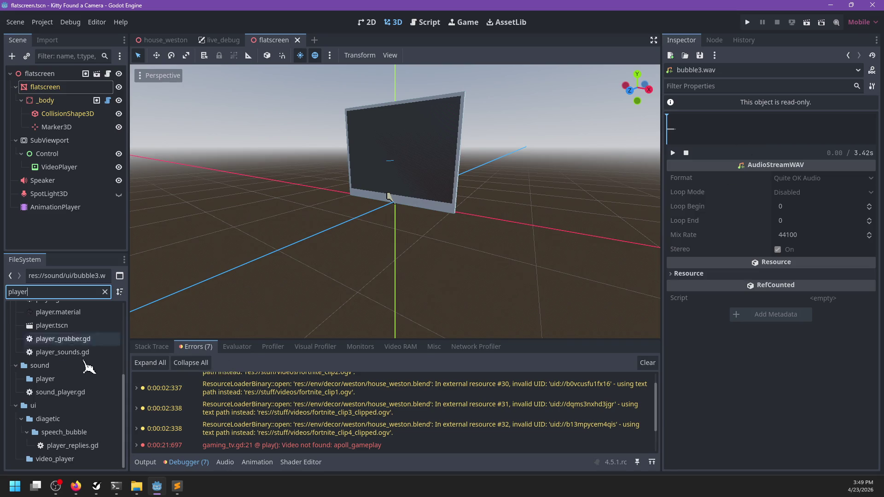
{"action": "left_click", "coordinate": [58, 328]}
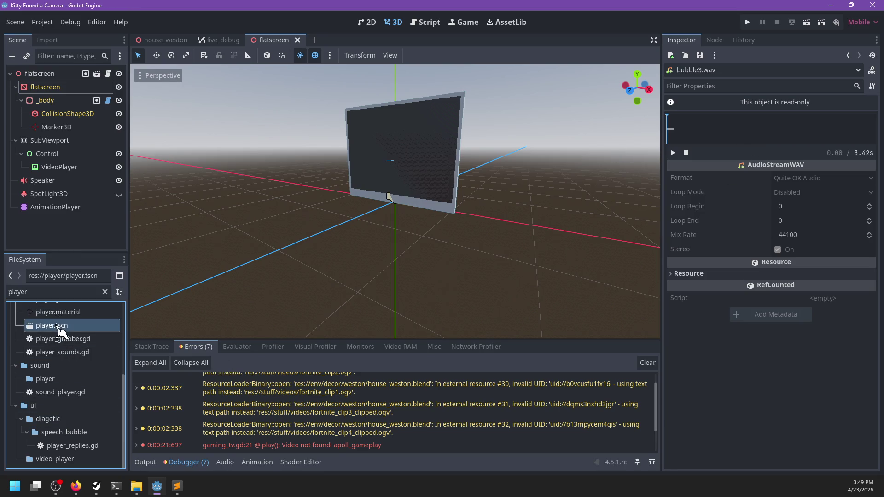
Step: Open player.tscn, select its sound node, expand Sounds, and open player_sounds.gd at the sound_states line
{"action": "double_click", "coordinate": [58, 328]}
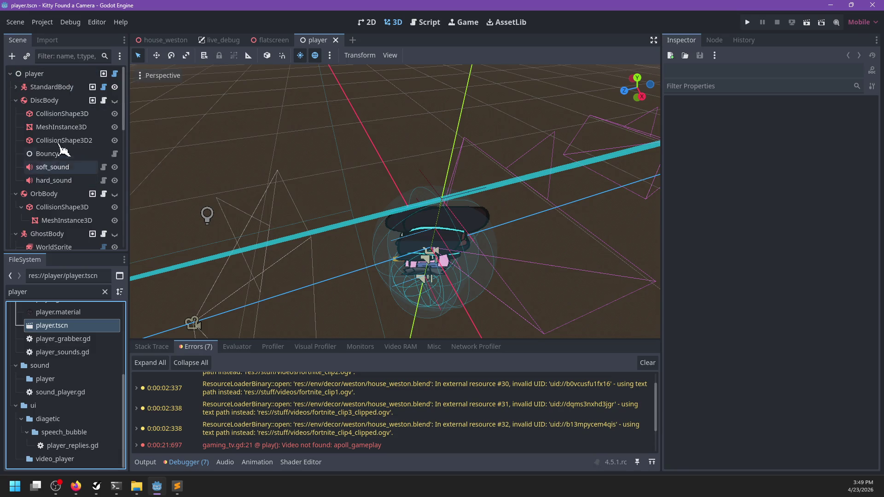
{"action": "left_click", "coordinate": [51, 74]}
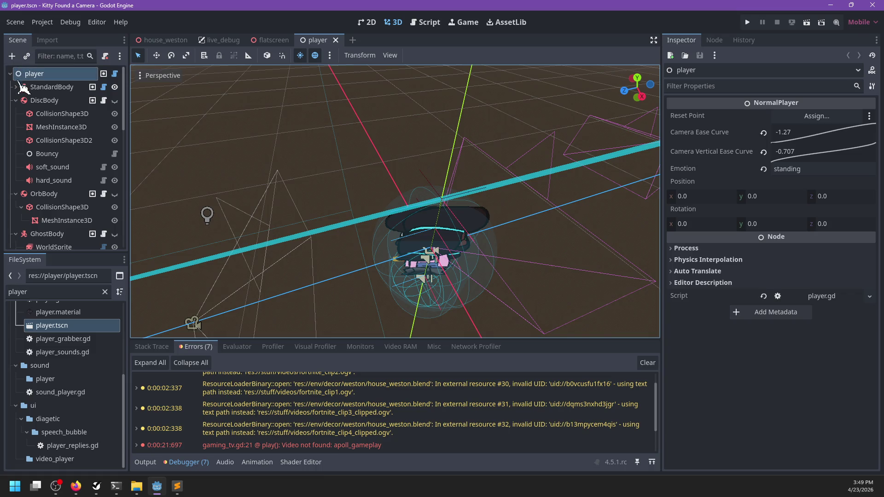
{"action": "scroll", "coordinate": [78, 185], "scroll_direction": "down", "scroll_amount": 5}
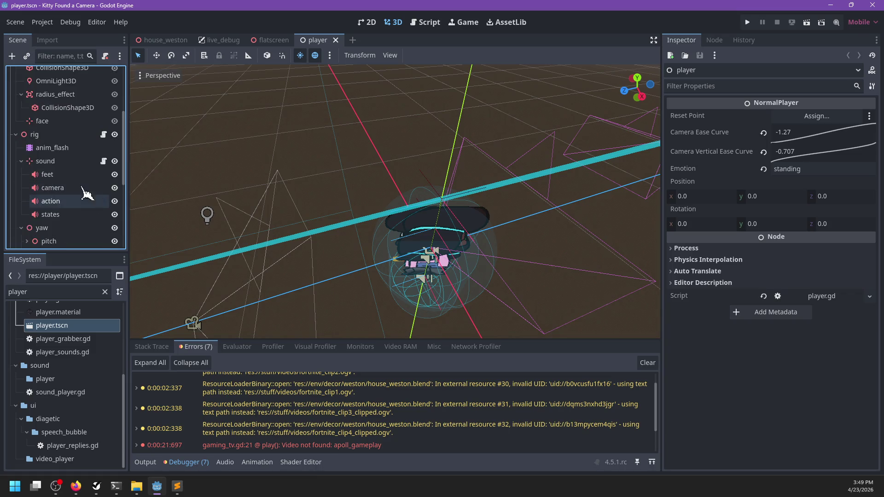
{"action": "left_click", "coordinate": [51, 161]}
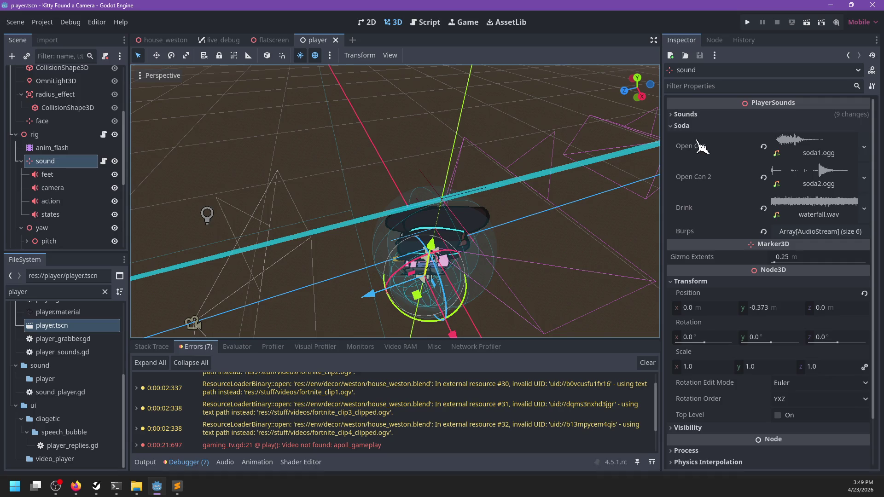
{"action": "left_click", "coordinate": [686, 114]}
{"action": "left_click", "coordinate": [104, 161]}
{"action": "scroll", "coordinate": [449, 235], "scroll_direction": "up", "scroll_amount": 10}
{"action": "scroll", "coordinate": [449, 235], "scroll_direction": "down", "scroll_amount": 3}
{"action": "scroll", "coordinate": [479, 179], "scroll_direction": "up", "scroll_amount": 2}
{"action": "left_click", "coordinate": [587, 174]}
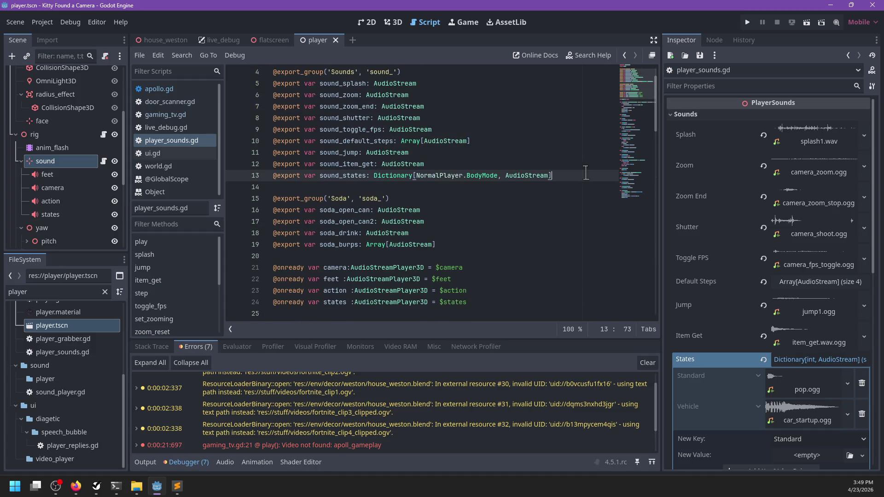
{"action": "key", "text": "Return"}
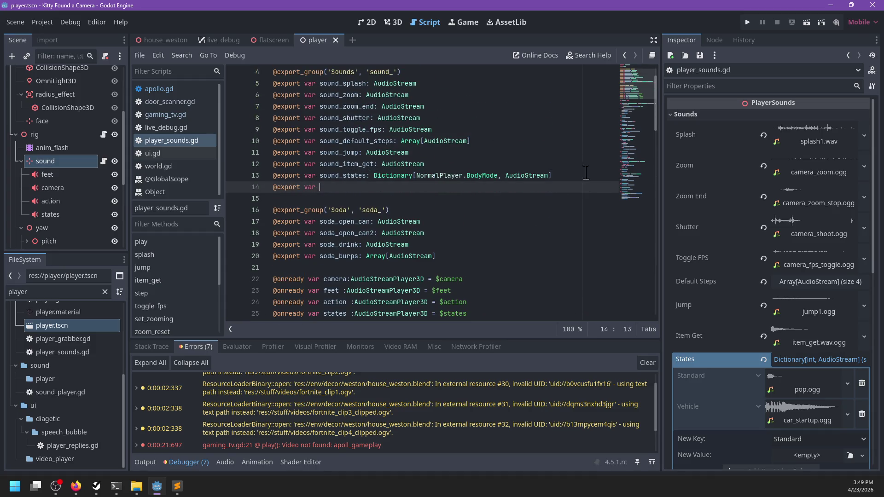
{"action": "type", "text": "@export var sound_"}
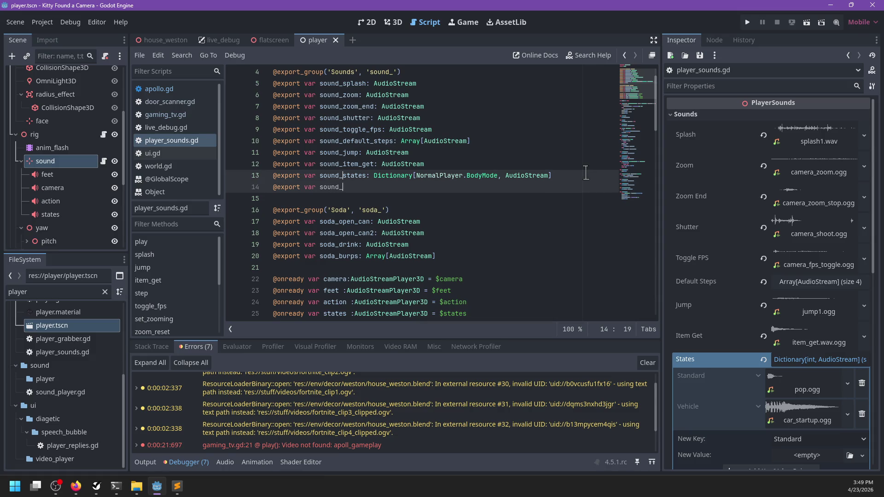
{"action": "left_click", "coordinate": [554, 174]}
{"action": "key", "text": "alt+Down"}
{"action": "key", "text": "Up"}
{"action": "type", "text": "s"}
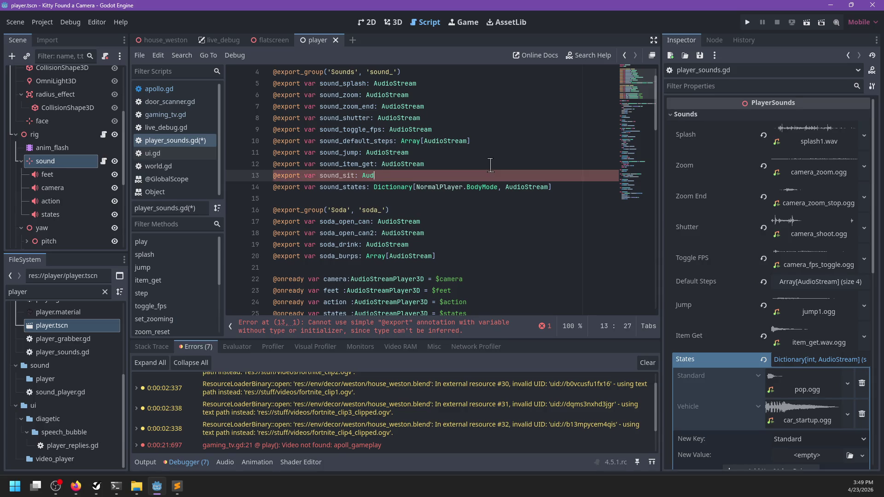
{"action": "scroll", "coordinate": [491, 165], "scroll_direction": "down", "scroll_amount": 9}
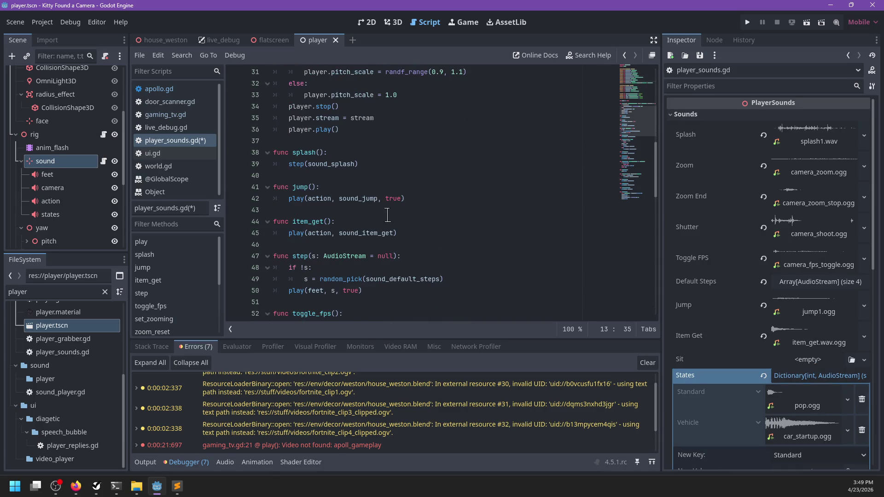
{"action": "scroll", "coordinate": [53, 154], "scroll_direction": "up", "scroll_amount": 3}
{"action": "scroll", "coordinate": [479, 198], "scroll_direction": "down", "scroll_amount": 4}
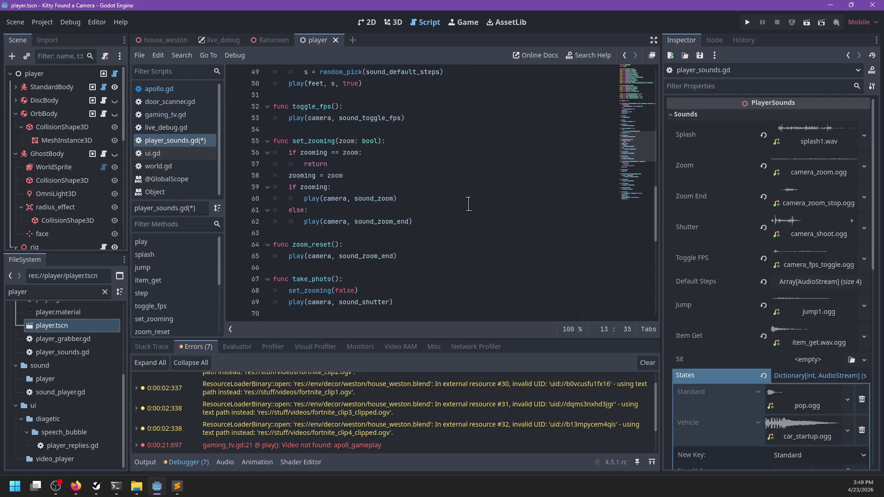
Step: Add a sit() function after step() that calls play(states, sound_sit)
{"action": "left_click", "coordinate": [405, 159]}
{"action": "key", "text": "Return"}
{"action": "key", "text": "Return"}
{"action": "key", "text": "BackSpace"}
{"action": "key", "text": "BackSpace"}
{"action": "type", "text": "unc sit():"}
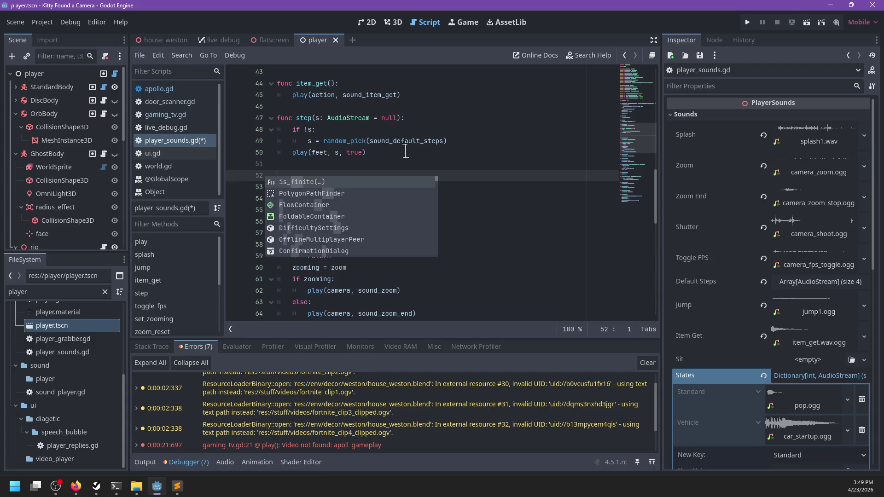
{"action": "key", "text": "Return"}
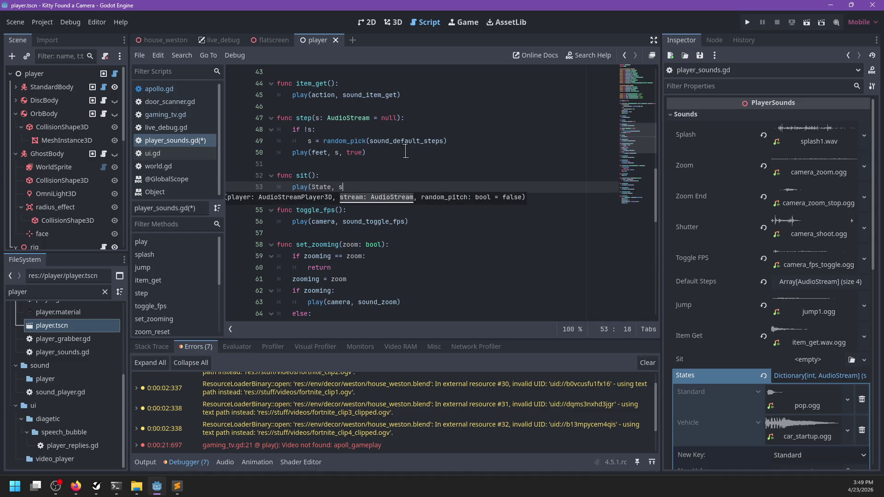
{"action": "key", "text": "BackSpace"}
{"action": "key", "text": "BackSpace"}
{"action": "key", "text": "BackSpace"}
{"action": "type", "text": "st"}
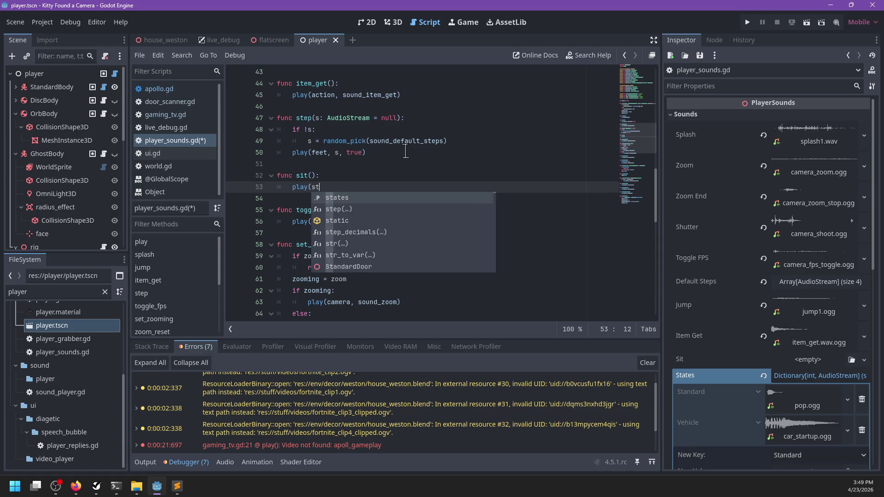
{"action": "type", "text": "ates, sound"}
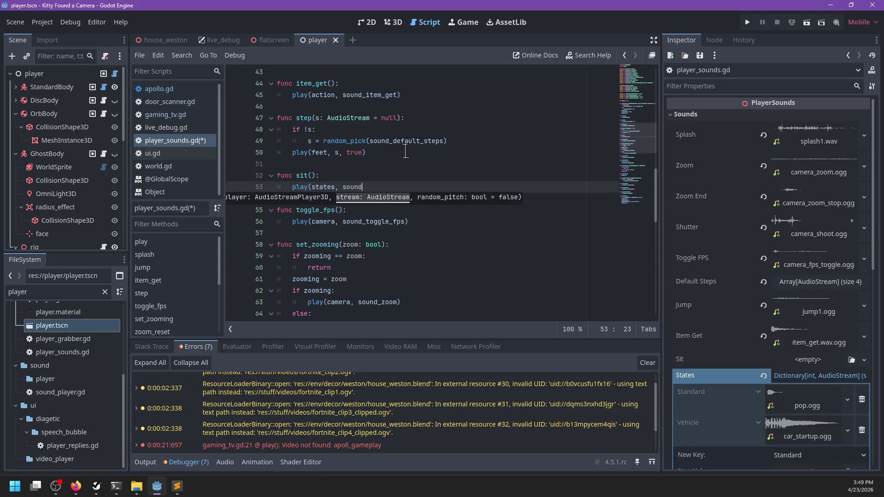
{"action": "type", "text": ")"}
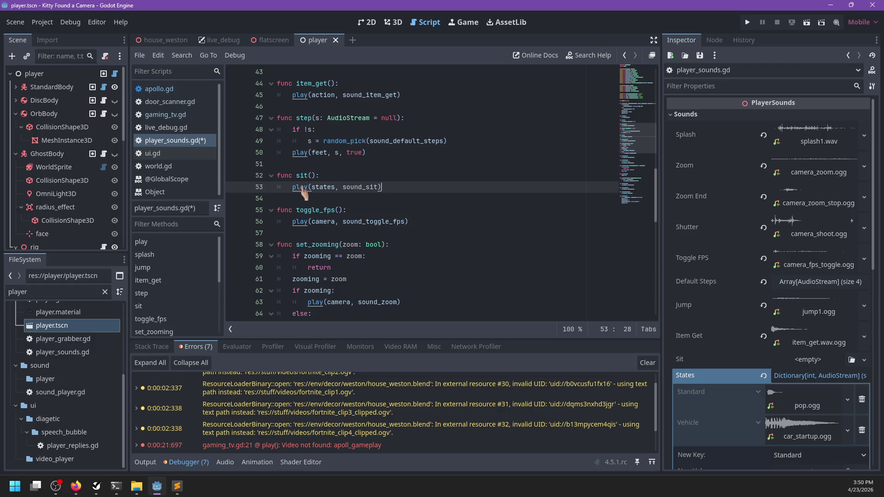
Step: Check the play function's definition, then save the scene and scripts with Ctrl+S
{"action": "left_click", "coordinate": [303, 190], "text": "ctrl"}
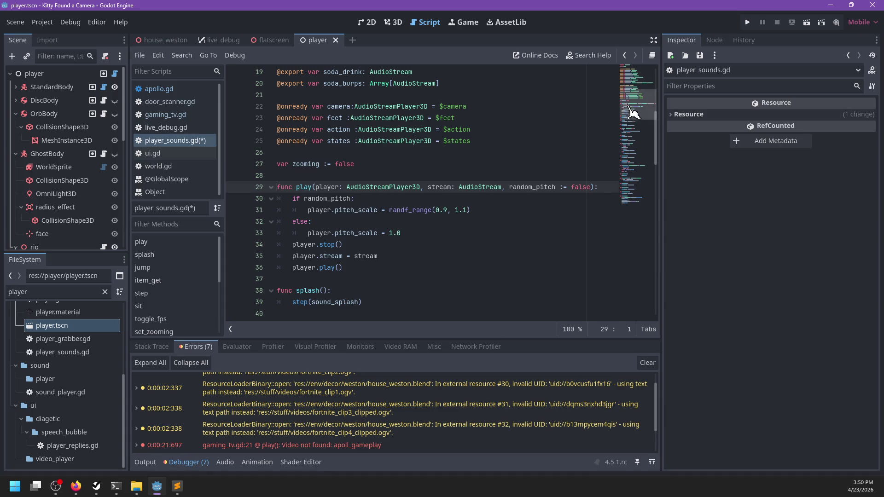
{"action": "scroll", "coordinate": [645, 207], "scroll_direction": "up", "scroll_amount": 4}
{"action": "left_click", "coordinate": [645, 207]}
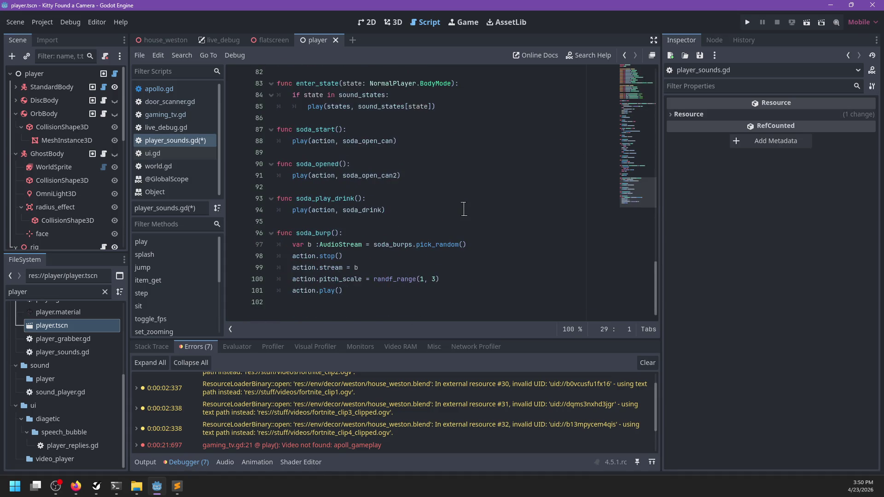
{"action": "scroll", "coordinate": [462, 207], "scroll_direction": "up", "scroll_amount": 6}
{"action": "key", "text": "ctrl+s"}
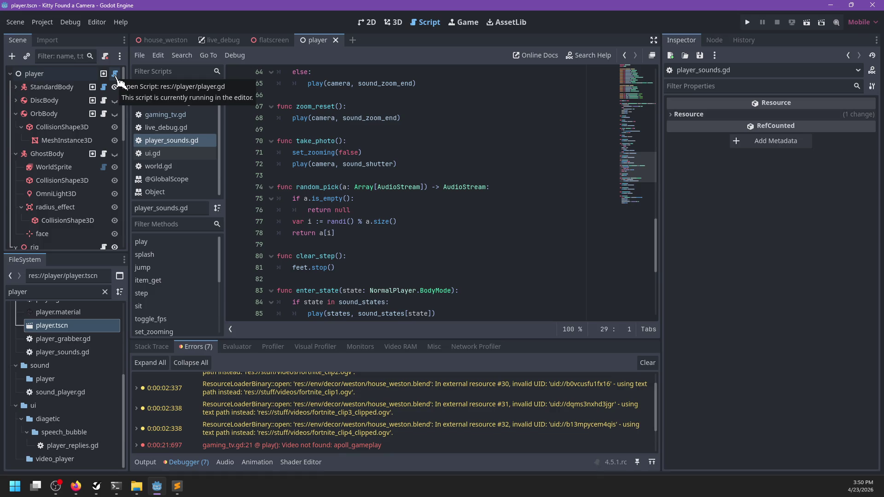
Step: In player.gd, append 'sounds.sit()' to the end of the sit_on function and save
{"action": "left_click", "coordinate": [53, 76]}
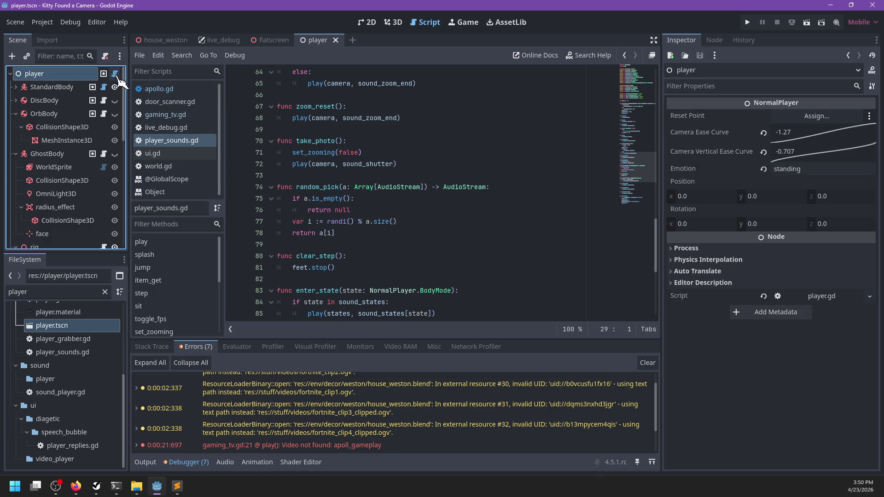
{"action": "key", "text": "ctrl+f"}
{"action": "type", "text": "func sit"}
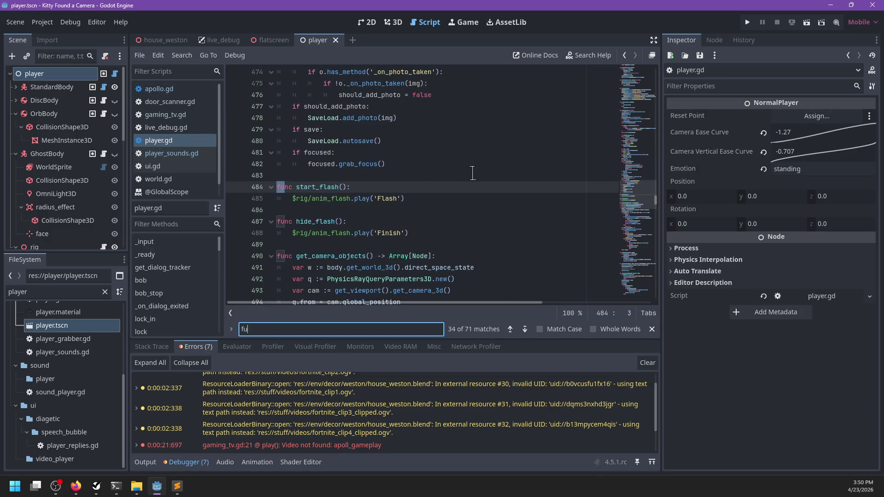
{"action": "key", "text": "Down"}
{"action": "key", "text": "Down"}
{"action": "key", "text": "Down"}
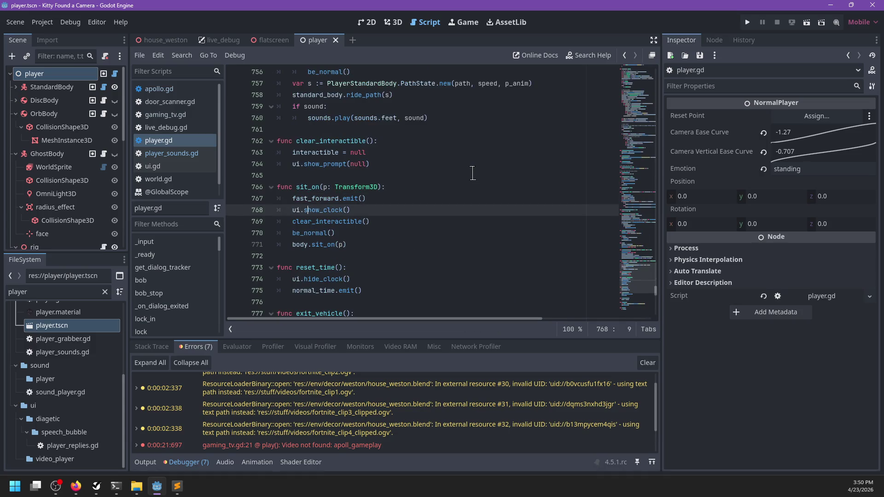
{"action": "key", "text": "Up"}
{"action": "key", "text": "End"}
{"action": "key", "text": "Return"}
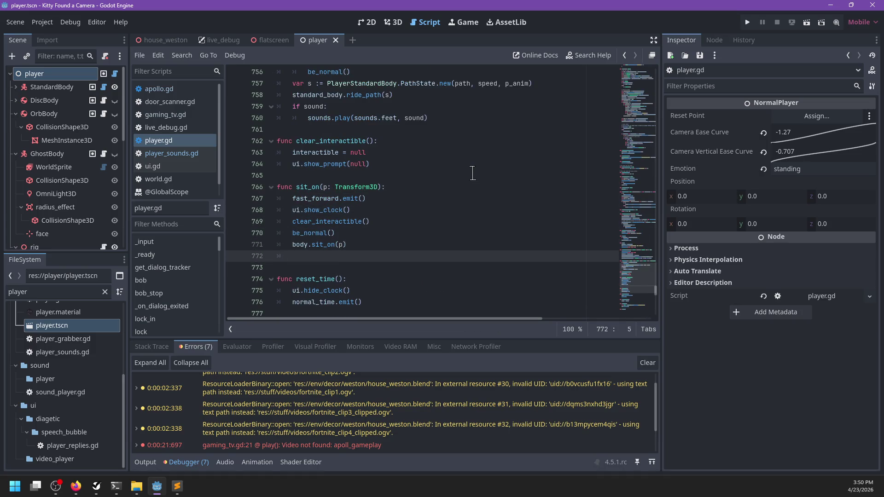
{"action": "type", "text": "sounds."}
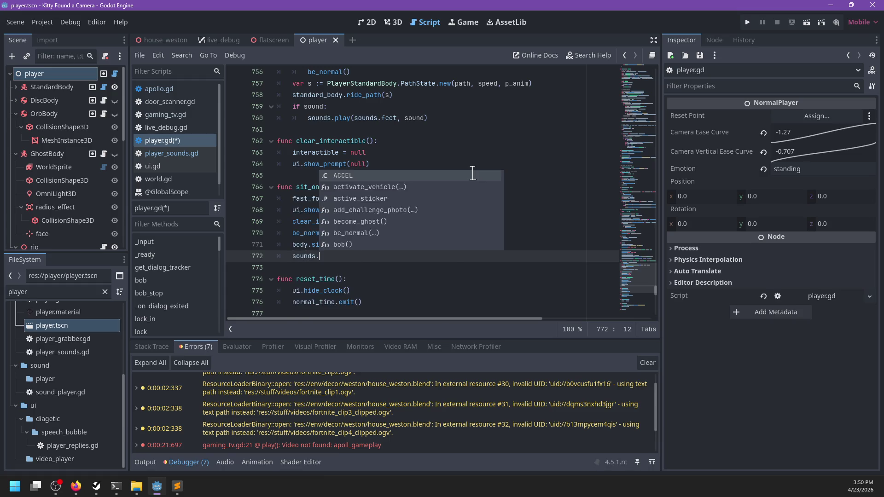
{"action": "type", "text": "pla"}
{"action": "key", "text": "BackSpace"}
{"action": "key", "text": "BackSpace"}
{"action": "key", "text": "BackSpace"}
{"action": "type", "text": "sit"}
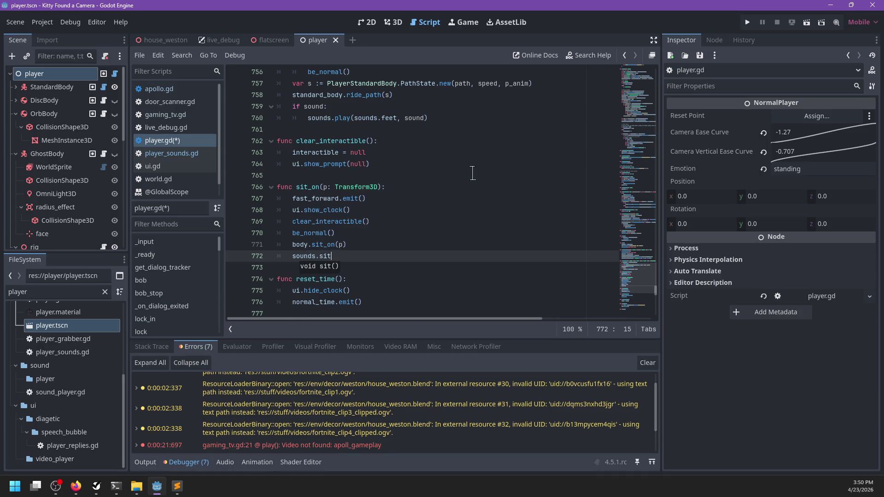
{"action": "type", "text": "()"}
{"action": "key", "text": "ctrl+s"}
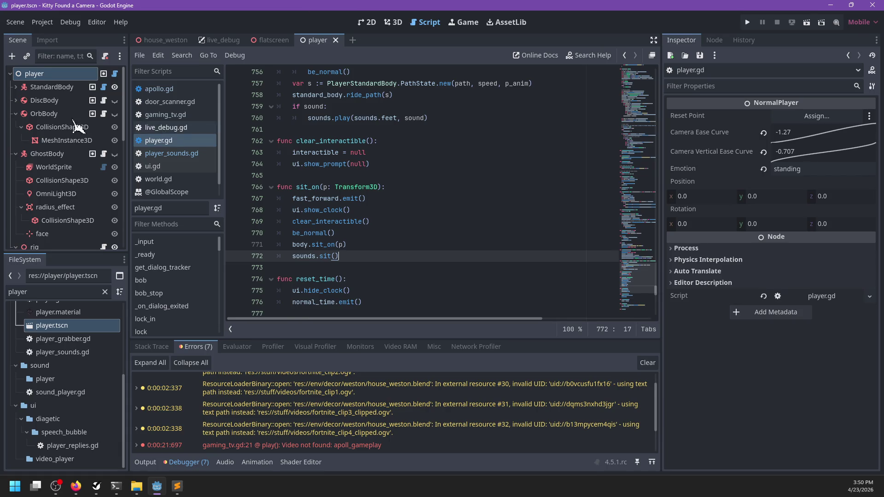
Step: Return focus to the Godot editor and run the game with F5 to test the sit sound
{"action": "left_click", "coordinate": [76, 486]}
{"action": "key", "text": "alt+Tab"}
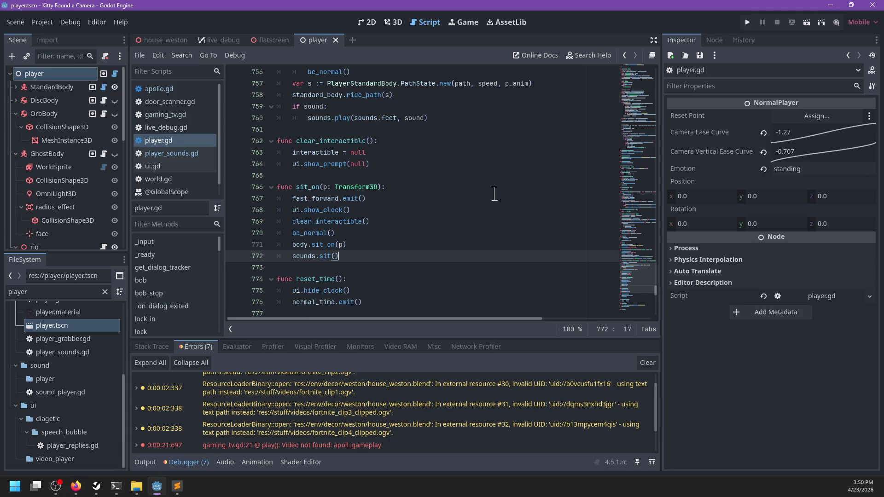
{"action": "left_click", "coordinate": [494, 194]}
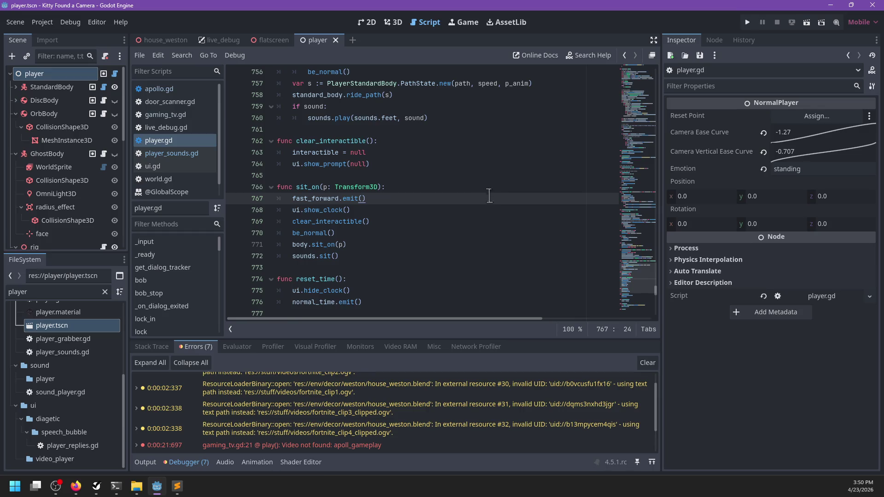
{"action": "left_click", "coordinate": [371, 256]}
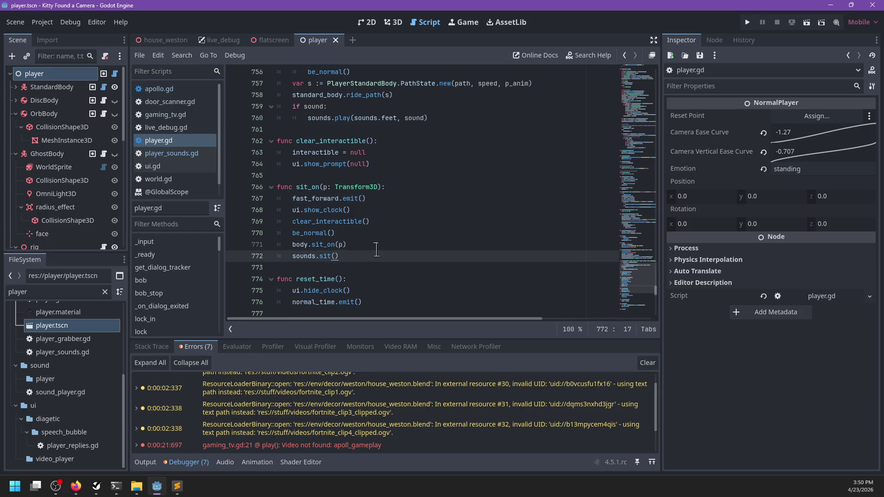
{"action": "left_click", "coordinate": [405, 233]}
{"action": "key", "text": "F5"}
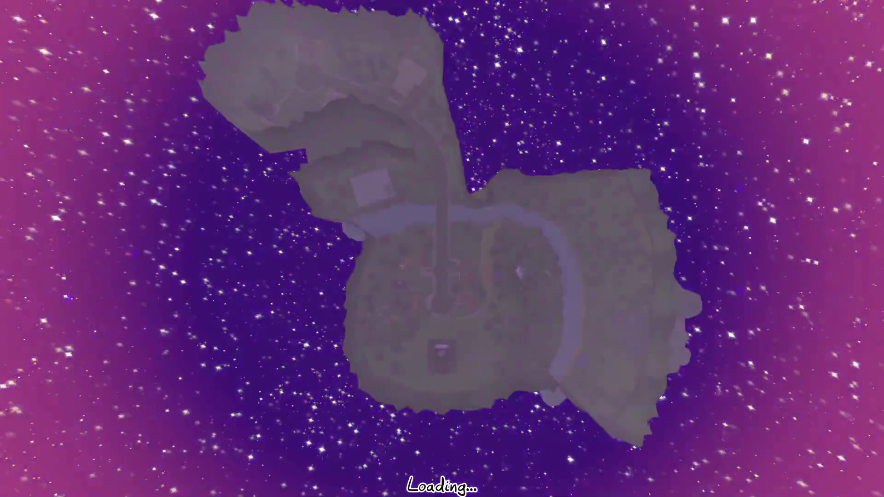
Step: Walk the character across the road to the porch lounge chair, sit, pause, and return to Godot
{"action": "key", "text": "w"}
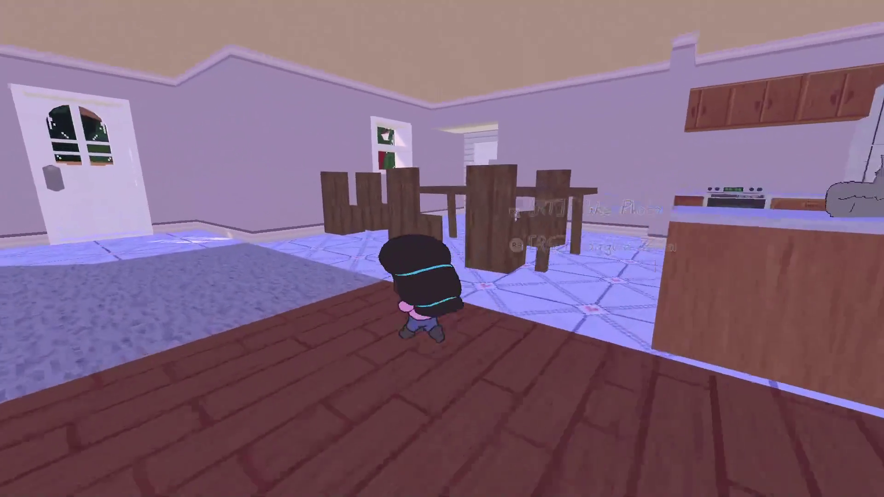
{"action": "key", "text": "w"}
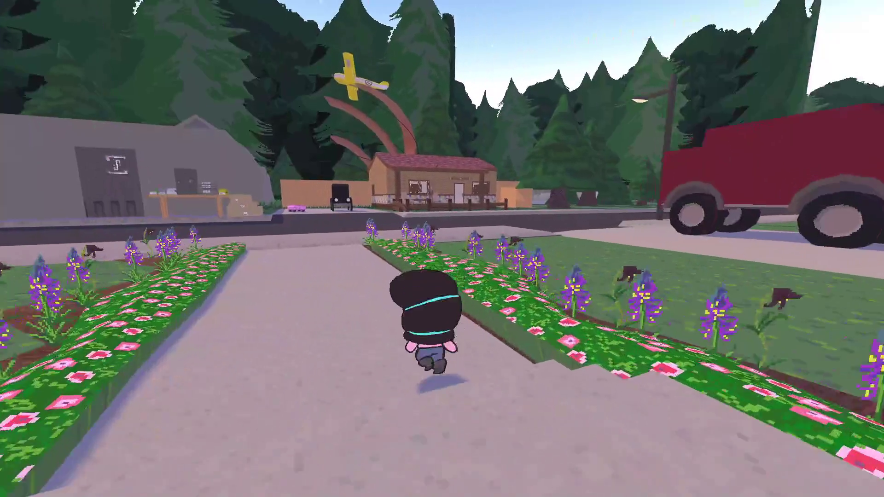
{"action": "key", "text": "w"}
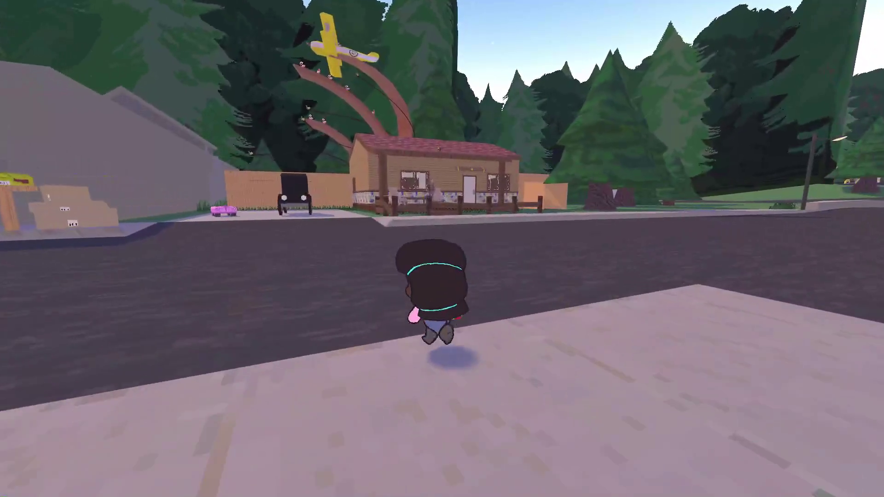
{"action": "key", "text": "w"}
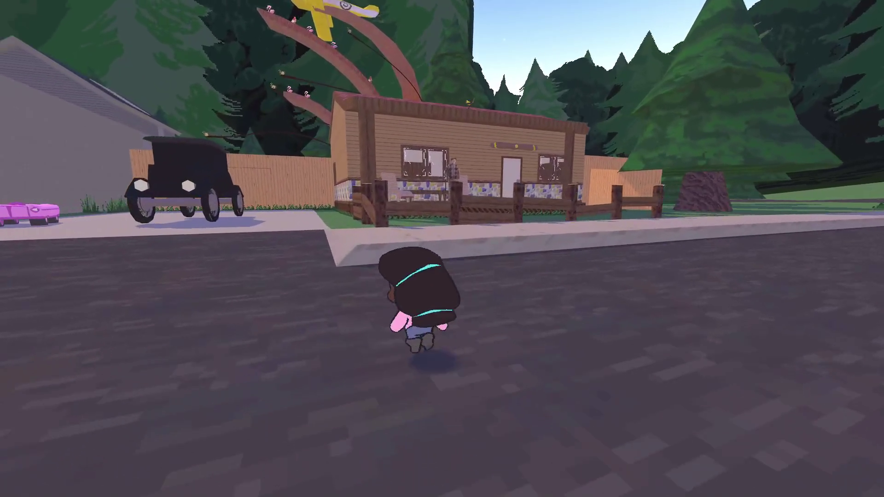
{"action": "key", "text": "w"}
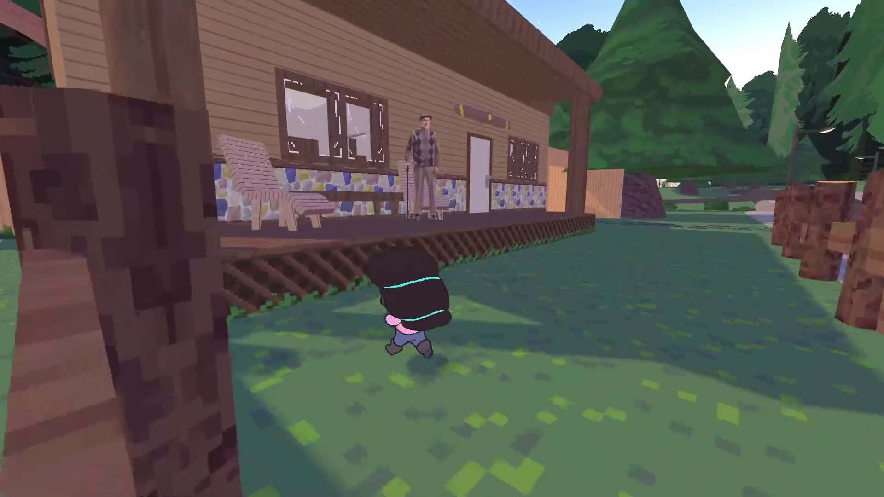
{"action": "key", "text": "e"}
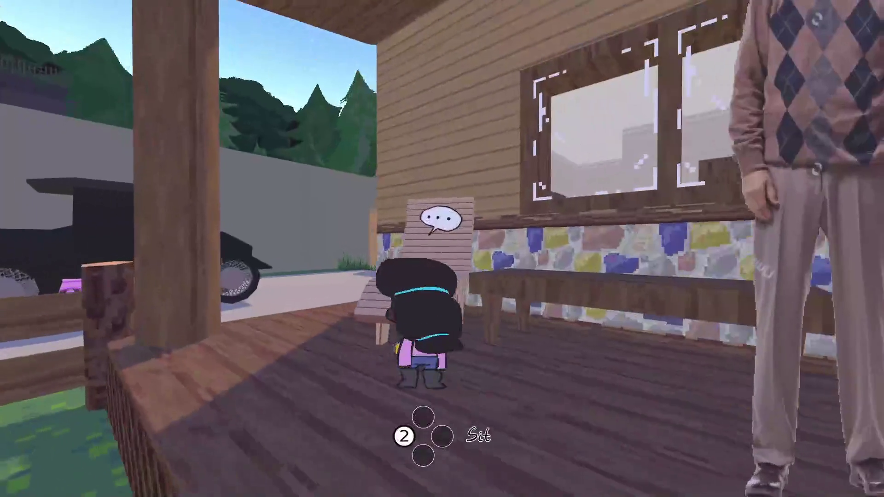
{"action": "key", "text": "e"}
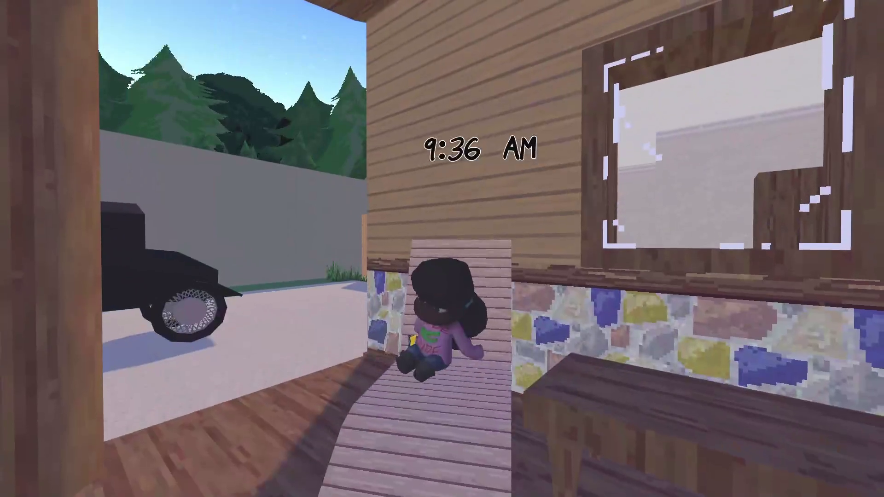
{"action": "key", "text": "Escape"}
{"action": "key", "text": "alt+Tab"}
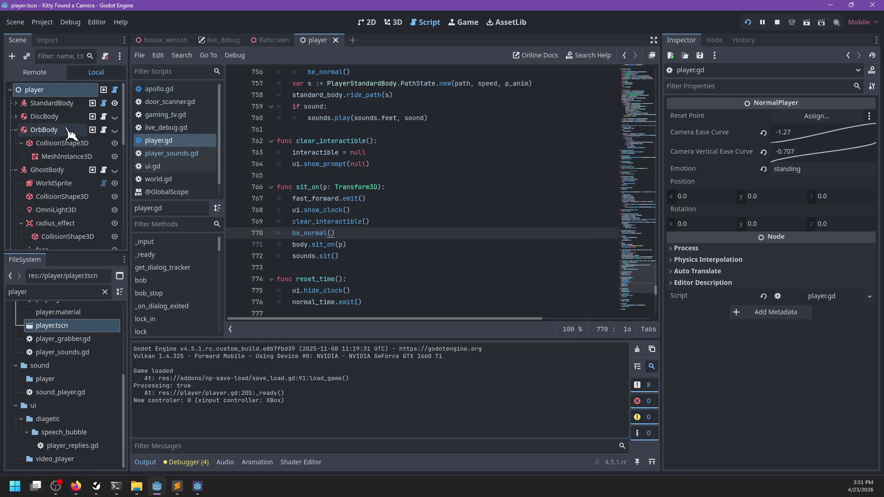
Step: Drag bubble3.wav into the sound node's Sit slot, save the player scene, and resume the game
{"action": "scroll", "coordinate": [60, 138], "scroll_direction": "down", "scroll_amount": 3}
{"action": "scroll", "coordinate": [69, 174], "scroll_direction": "up", "scroll_amount": 3}
{"action": "scroll", "coordinate": [75, 175], "scroll_direction": "down", "scroll_amount": 8}
{"action": "scroll", "coordinate": [74, 179], "scroll_direction": "up", "scroll_amount": 5}
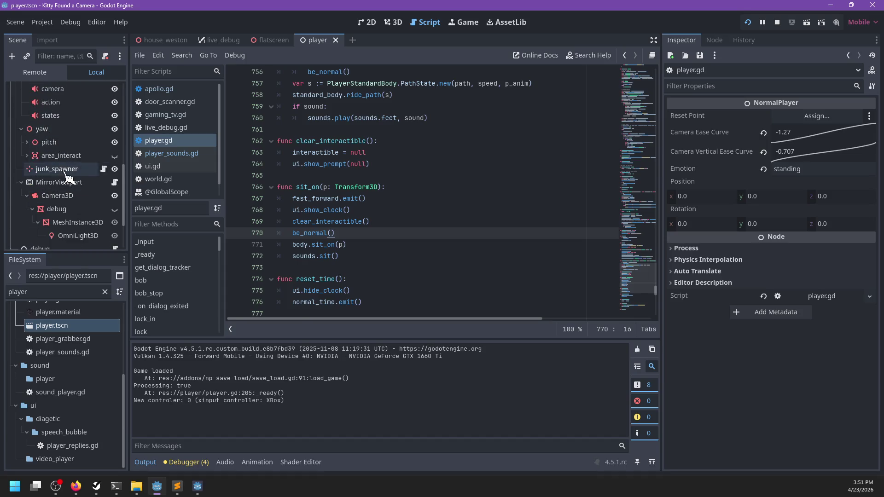
{"action": "left_click", "coordinate": [45, 144]}
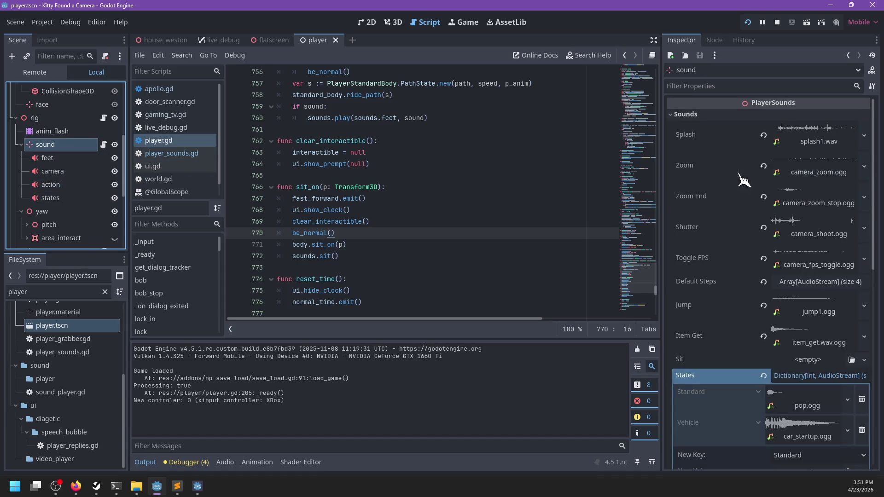
{"action": "left_click", "coordinate": [703, 370]}
{"action": "double_click", "coordinate": [68, 293]}
{"action": "type", "text": "bubble3"}
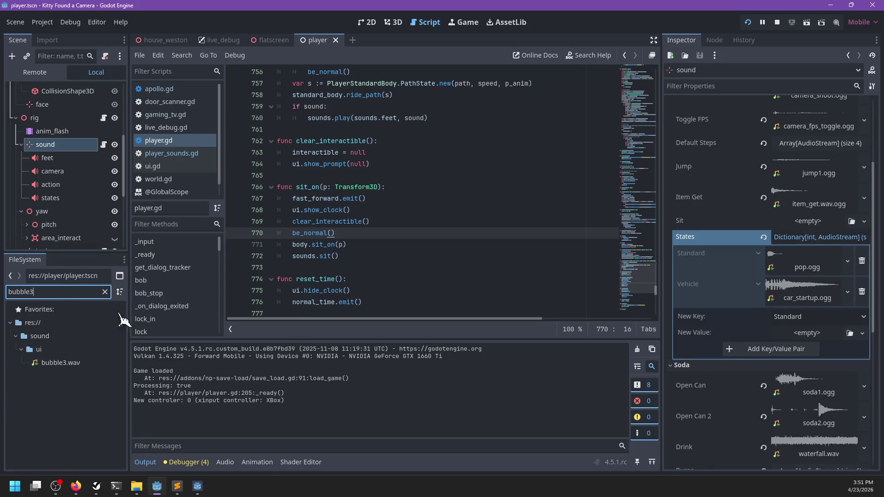
{"action": "mouse_move", "coordinate": [69, 371]}
{"action": "left_mouse_down"}
{"action": "mouse_move", "coordinate": [780, 276]}
{"action": "mouse_move", "coordinate": [786, 239]}
{"action": "mouse_move", "coordinate": [809, 221]}
{"action": "left_mouse_up"}
{"action": "key", "text": "ctrl+s"}
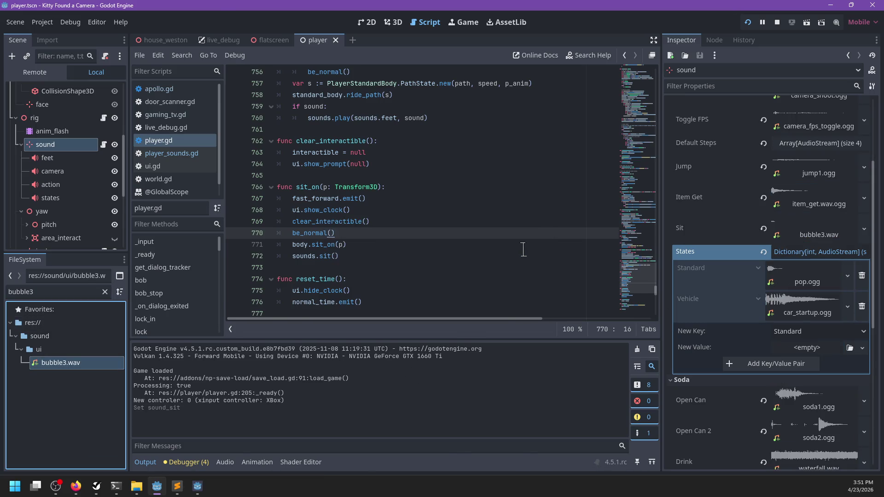
{"action": "key", "text": "alt+Tab"}
{"action": "key", "text": "Escape"}
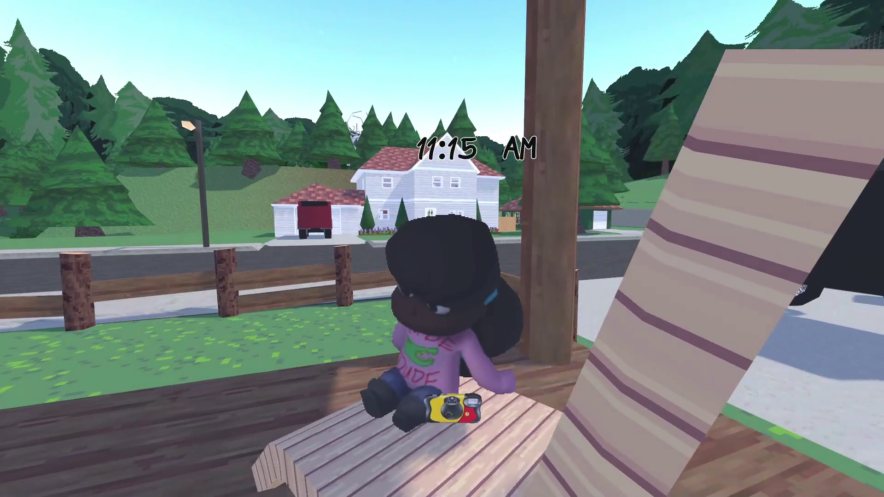
Step: Get the character up from the porch chair, walk around the cabin, pause, and return to NP-ToDo
{"action": "key", "text": "space"}
{"action": "key", "text": "w"}
{"action": "key", "text": "w"}
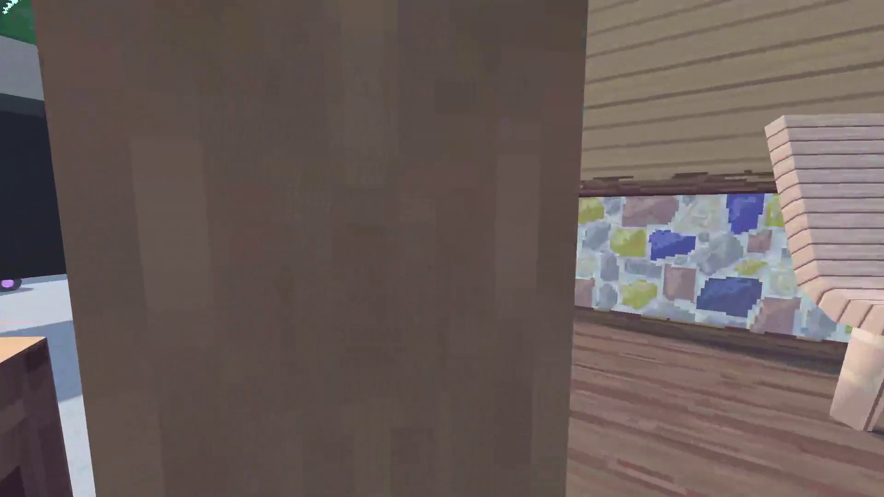
{"action": "key", "text": "w"}
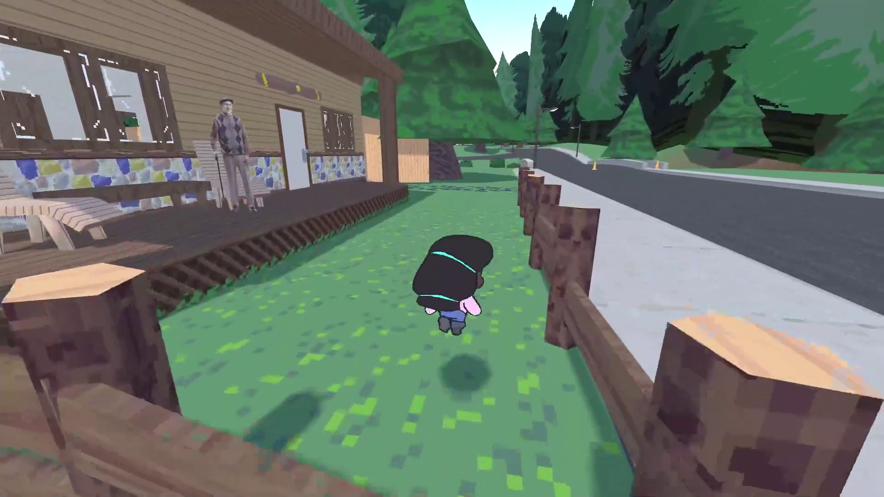
{"action": "key", "text": "Escape"}
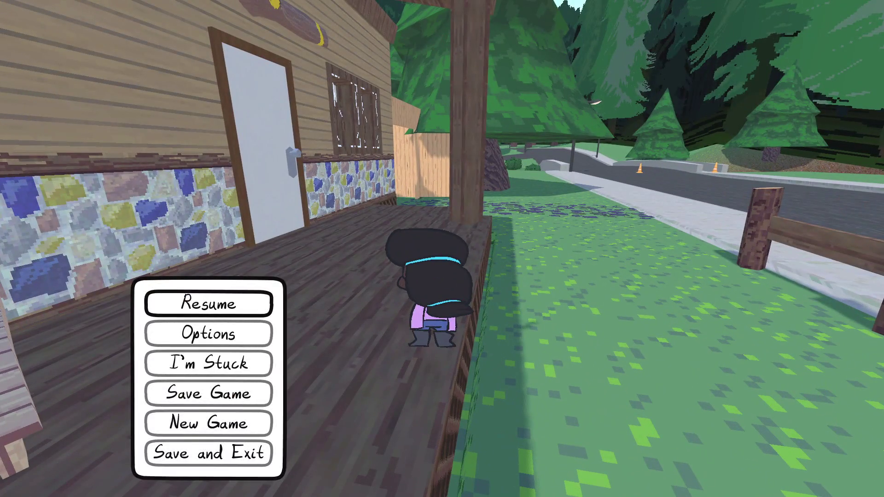
{"action": "key", "text": "alt+Tab"}
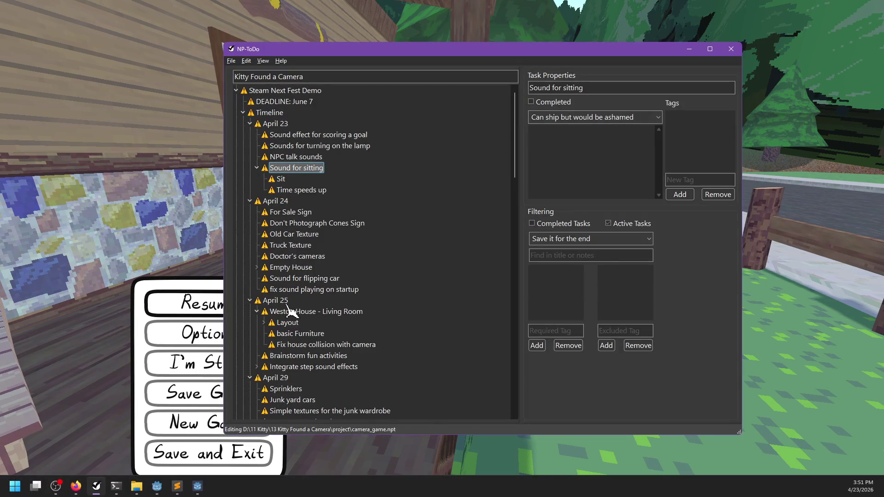
Step: Add the sub-task 'Make sure birds don't chirp at night' under April 30 and save the list
{"action": "left_click", "coordinate": [288, 301]}
{"action": "scroll", "coordinate": [288, 304], "scroll_direction": "down", "scroll_amount": 6}
{"action": "scroll", "coordinate": [368, 302], "scroll_direction": "up", "scroll_amount": 1}
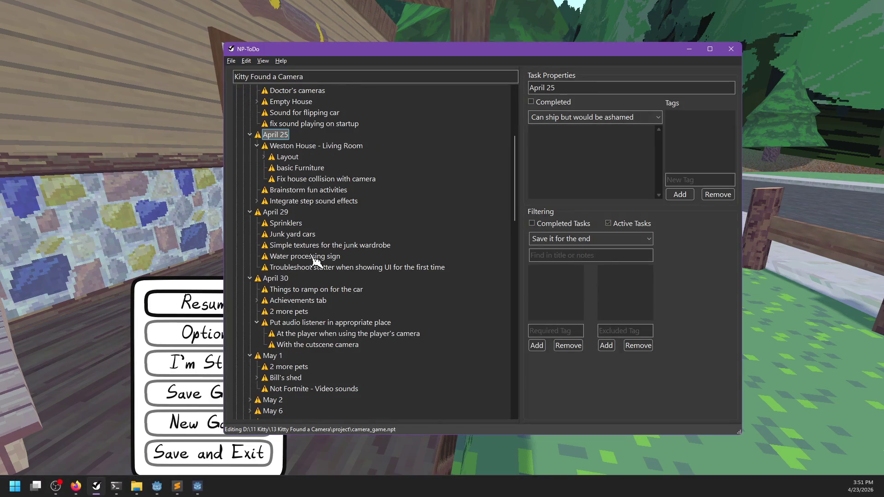
{"action": "left_click", "coordinate": [275, 280]}
{"action": "key", "text": "Insert"}
{"action": "type", "text": "Make sur"}
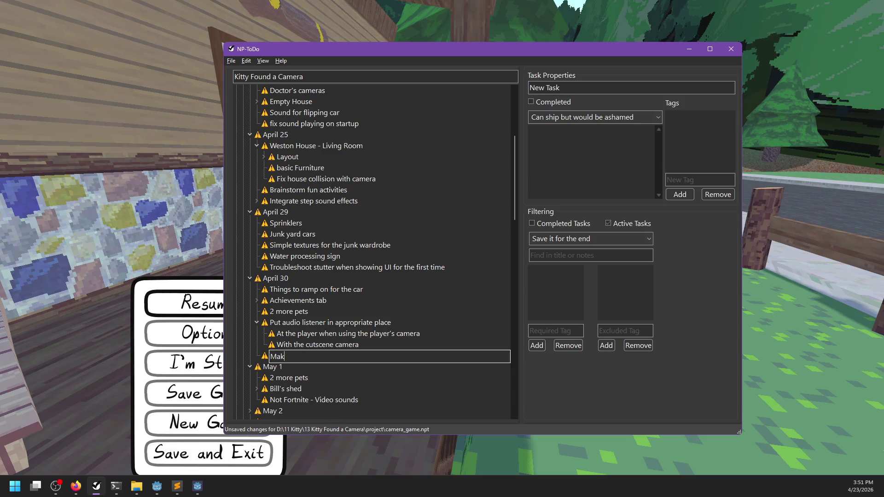
{"action": "type", "text": "e bitds don'"}
{"action": "key", "text": "BackSpace"}
{"action": "key", "text": "BackSpace"}
{"action": "key", "text": "BackSpace"}
{"action": "type", "text": "rds don"}
{"action": "type", "text": "'t chirp at night"}
{"action": "key", "text": "Return"}
{"action": "key", "text": "ctrl+s"}
Step: Save and quit the paused Kitty Found a Camera game
{"action": "scroll", "coordinate": [285, 292], "scroll_direction": "up", "scroll_amount": 5}
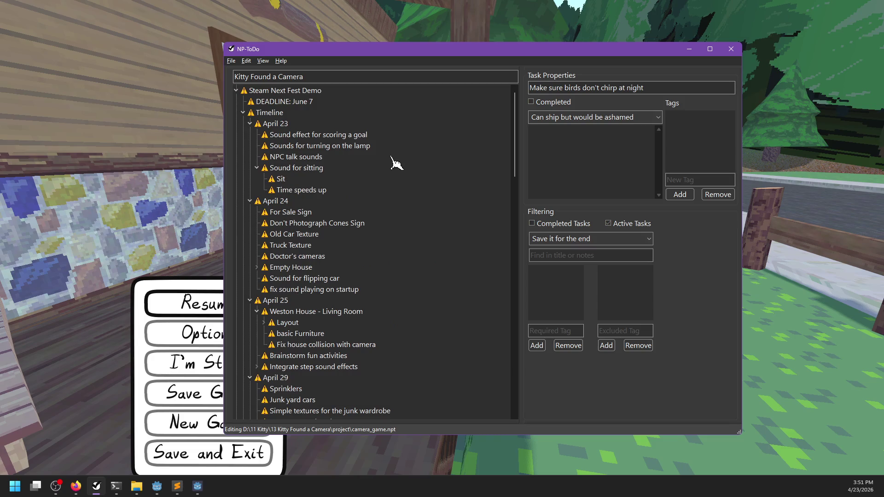
{"action": "left_click", "coordinate": [326, 136]}
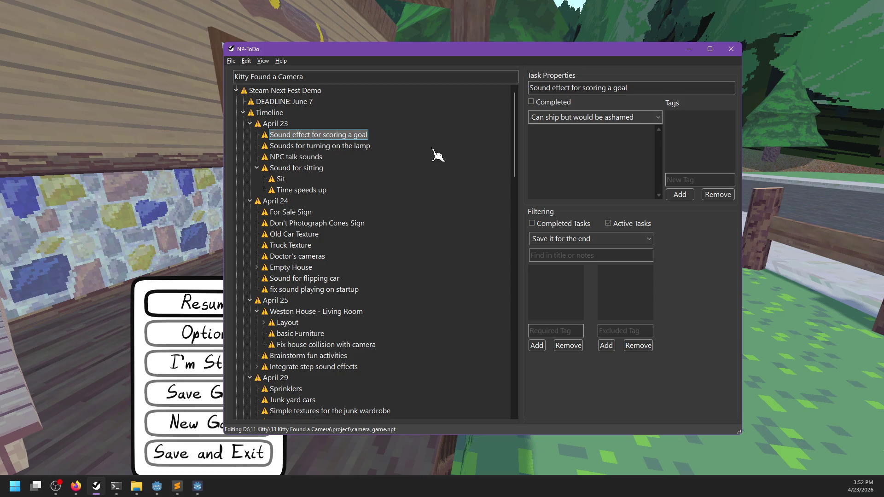
{"action": "left_click", "coordinate": [202, 211]}
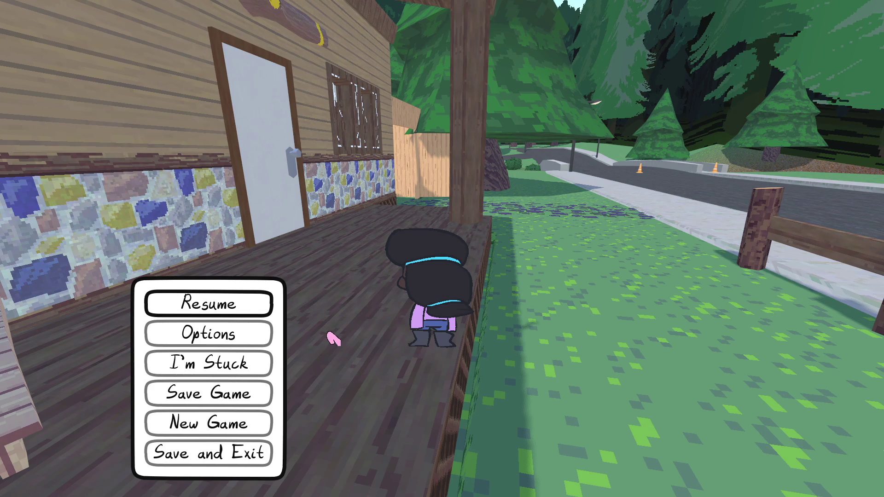
{"action": "left_click", "coordinate": [235, 456]}
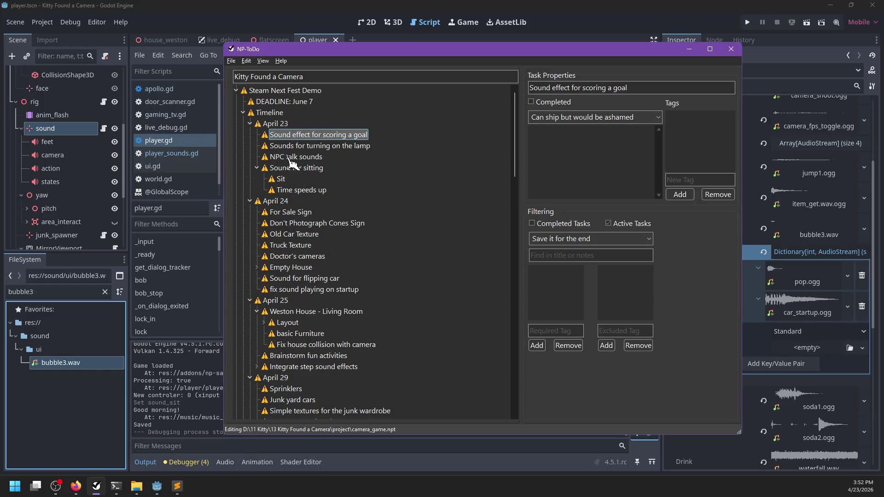
Step: Mark the Sit task Completed, then review the lamp sounds task before returning to Godot
{"action": "left_click", "coordinate": [290, 158]}
{"action": "right_click", "coordinate": [286, 179]}
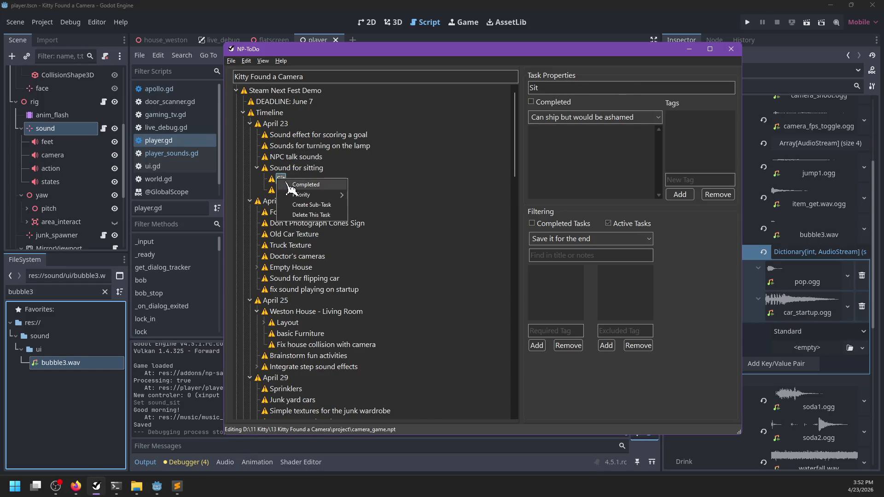
{"action": "left_click", "coordinate": [304, 184]}
{"action": "left_click", "coordinate": [302, 181]}
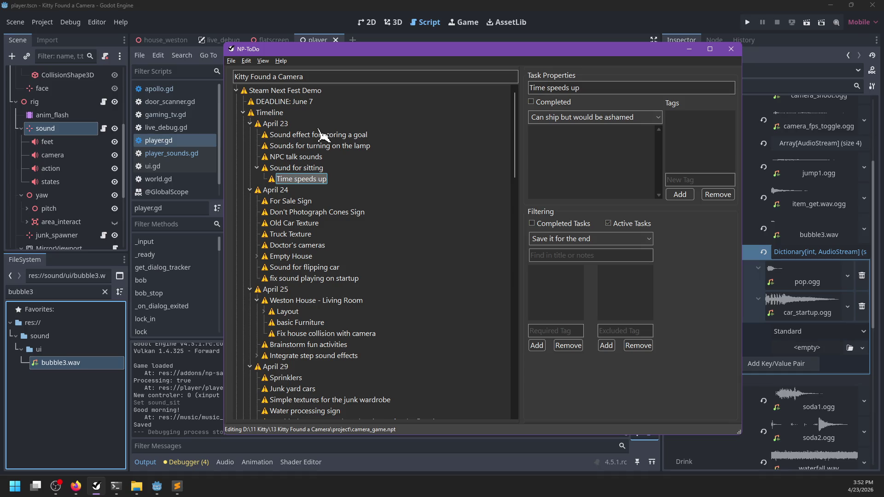
{"action": "left_click", "coordinate": [305, 146]}
{"action": "left_click", "coordinate": [313, 7]}
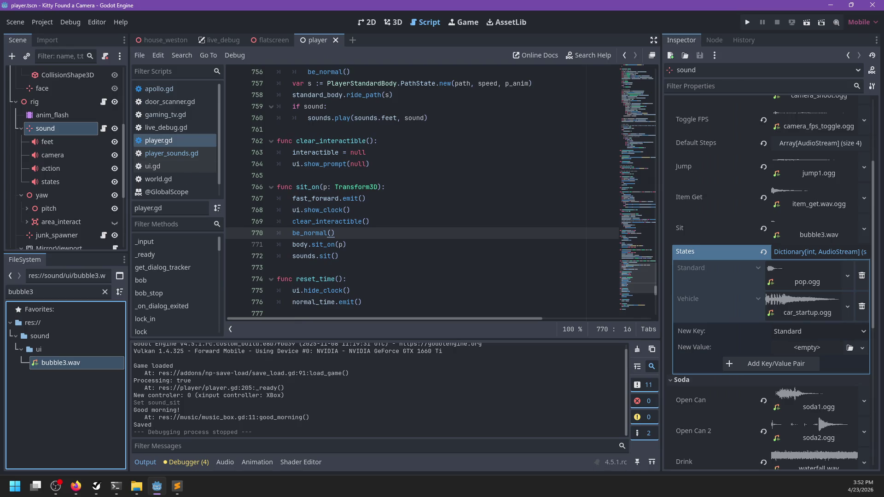
Step: Launch Audacity and leave it as a floating window over the Godot editor
{"action": "key", "text": "super"}
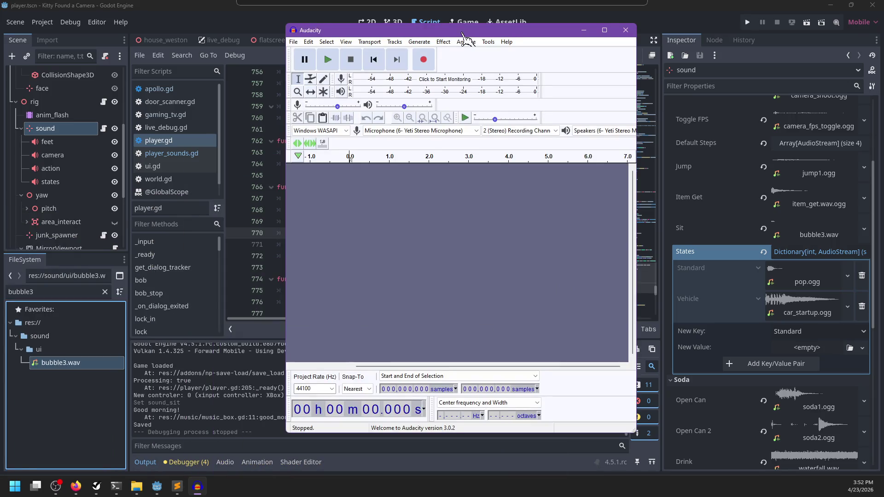
{"action": "double_click", "coordinate": [430, 32]}
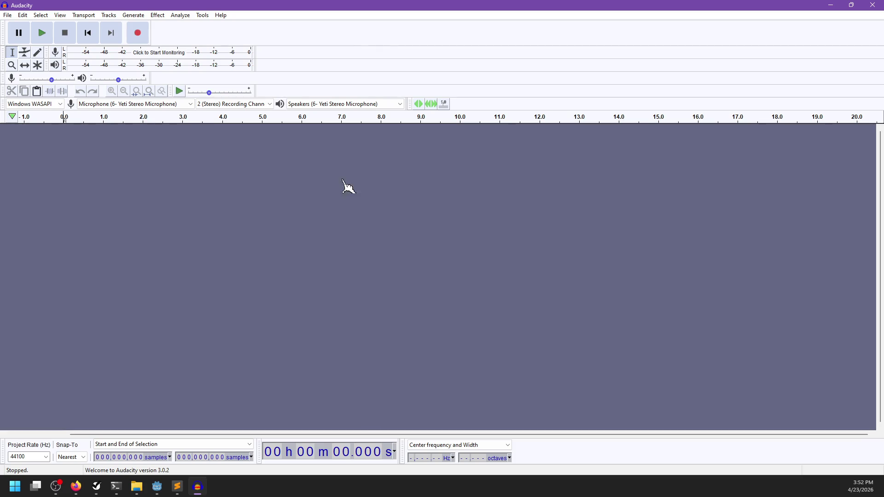
{"action": "left_click_drag", "start_coordinate": [392, 3], "coordinate": [395, 37]}
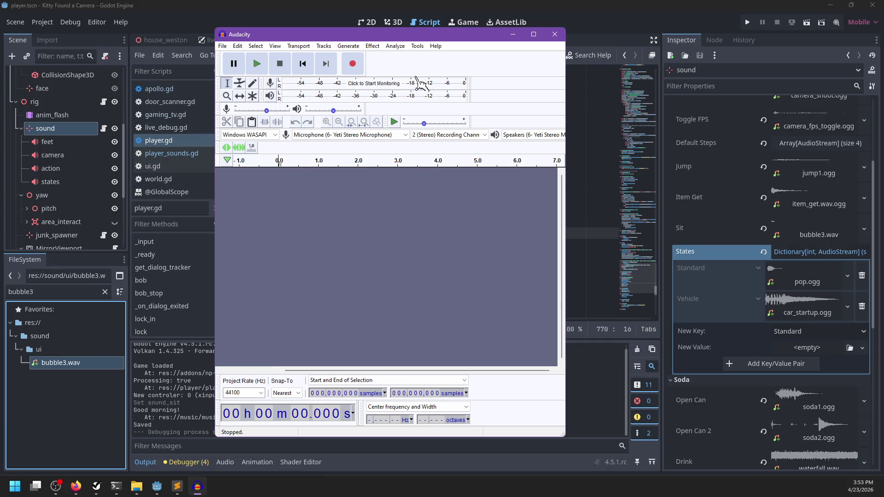
Step: Record about 27 seconds of short microphone sounds into a new stereo track
{"action": "left_click", "coordinate": [358, 66]}
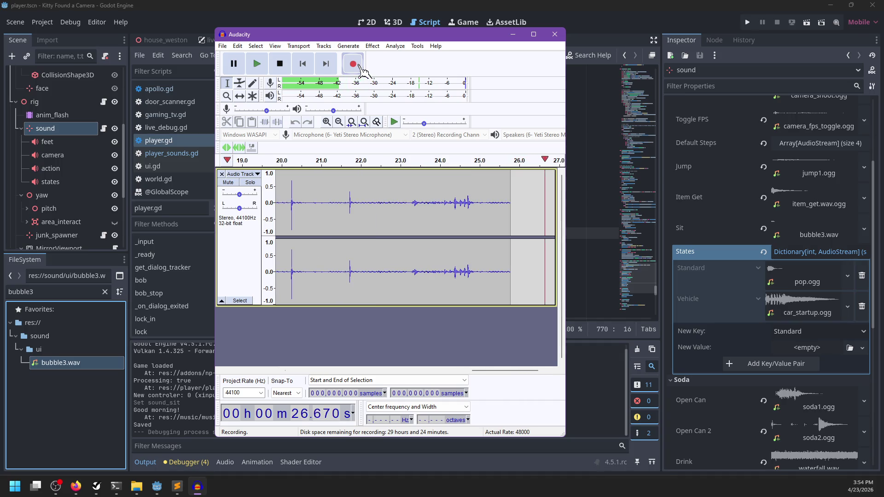
{"action": "left_click", "coordinate": [277, 68]}
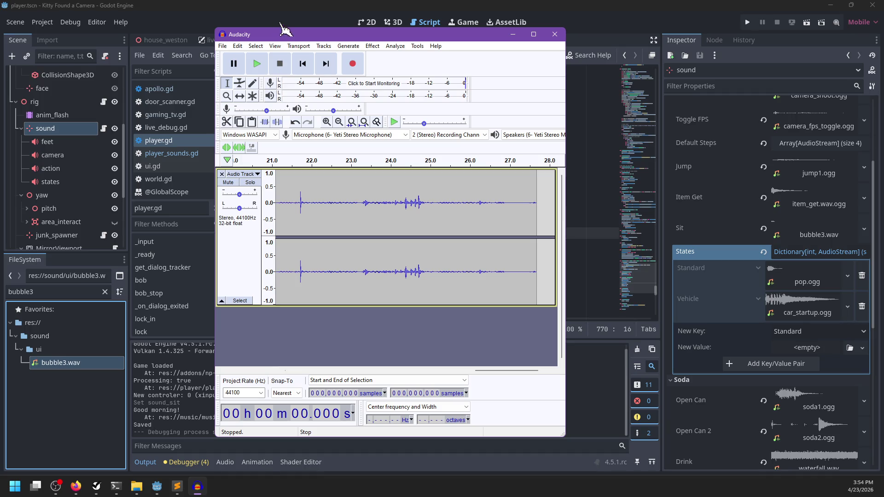
Step: Rewind the recording to its start and switch back to the Godot editor
{"action": "left_click", "coordinate": [304, 66]}
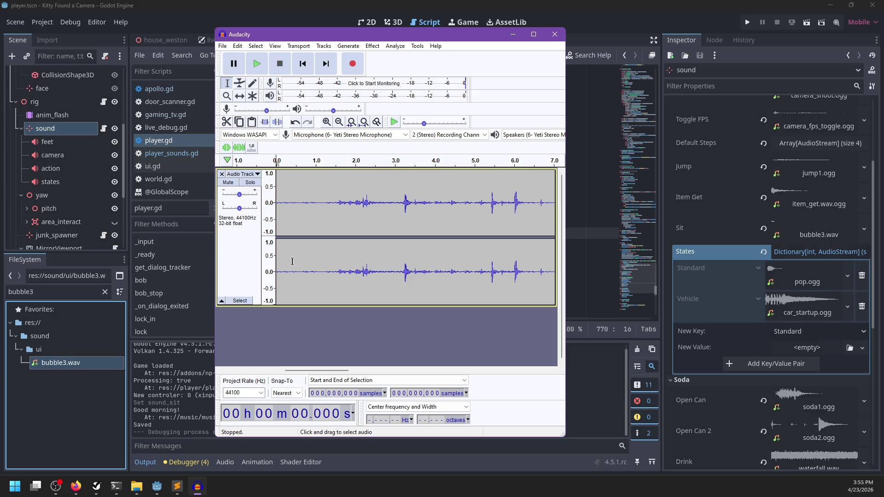
{"action": "left_click", "coordinate": [334, 8]}
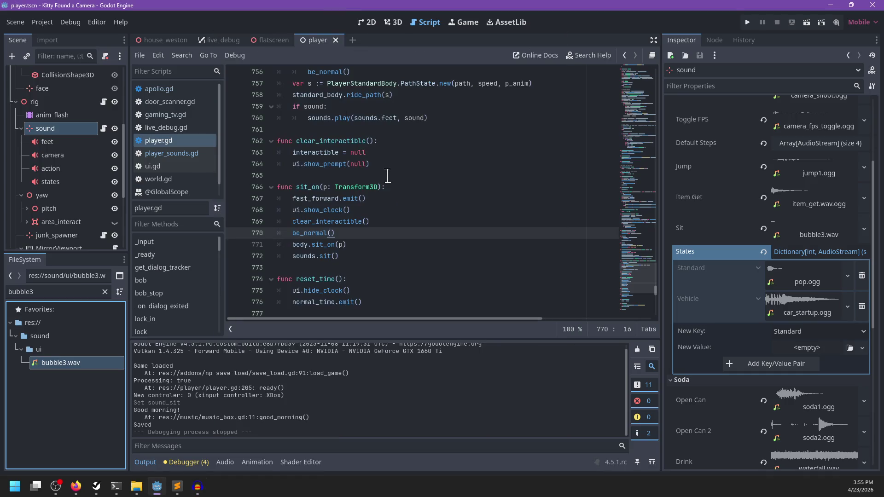
Step: Show the player scene in the 3D view, deselect the sound node, and orbit around the character
{"action": "left_click", "coordinate": [394, 22]}
{"action": "left_click", "coordinate": [420, 149]}
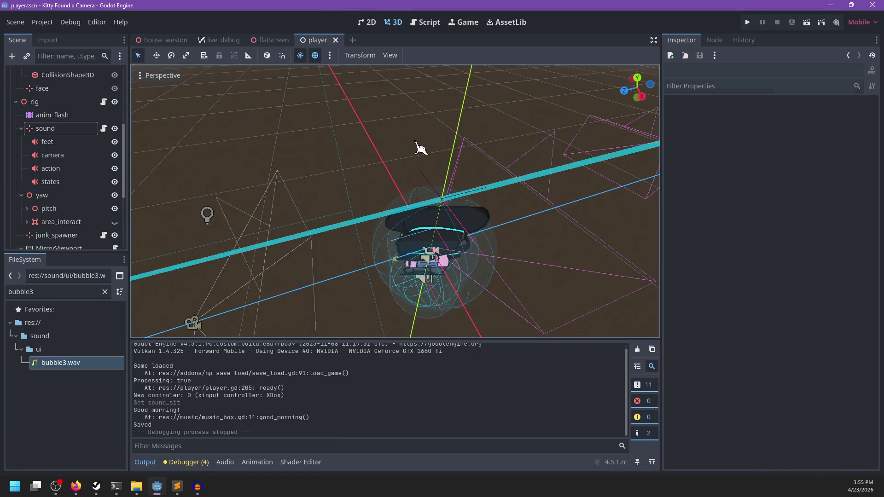
{"action": "scroll", "coordinate": [464, 198], "scroll_direction": "down", "scroll_amount": 5}
{"action": "mouse_move", "coordinate": [306, 165]}
{"action": "left_mouse_down"}
{"action": "mouse_move", "coordinate": [310, 173]}
{"action": "mouse_move", "coordinate": [454, 148]}
{"action": "mouse_move", "coordinate": [326, 138]}
{"action": "mouse_move", "coordinate": [344, 175]}
{"action": "left_mouse_up"}
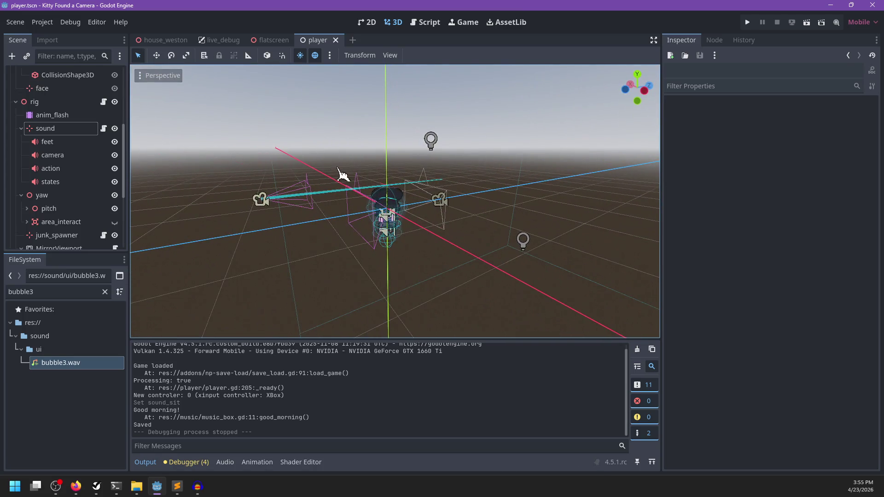
{"action": "scroll", "coordinate": [464, 193], "scroll_direction": "up", "scroll_amount": 2}
{"action": "mouse_move", "coordinate": [463, 193]}
{"action": "left_mouse_down"}
{"action": "mouse_move", "coordinate": [375, 221]}
{"action": "mouse_move", "coordinate": [401, 225]}
{"action": "left_mouse_up"}
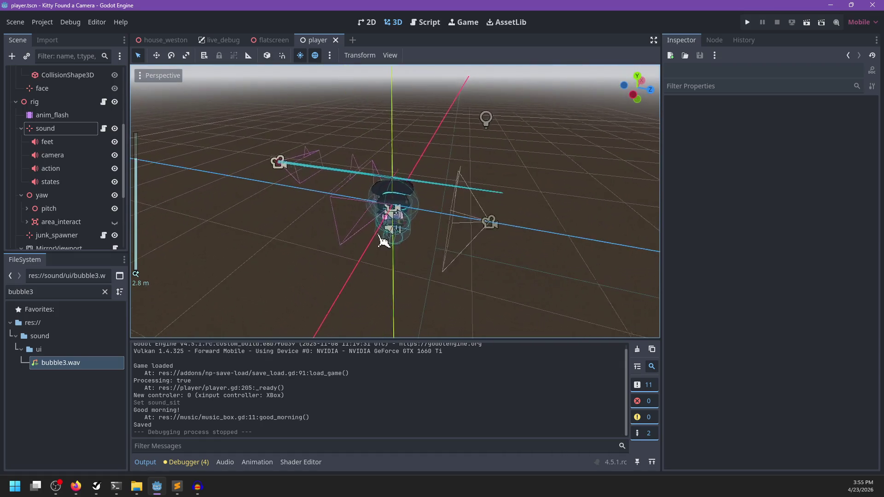
{"action": "left_click", "coordinate": [198, 486]}
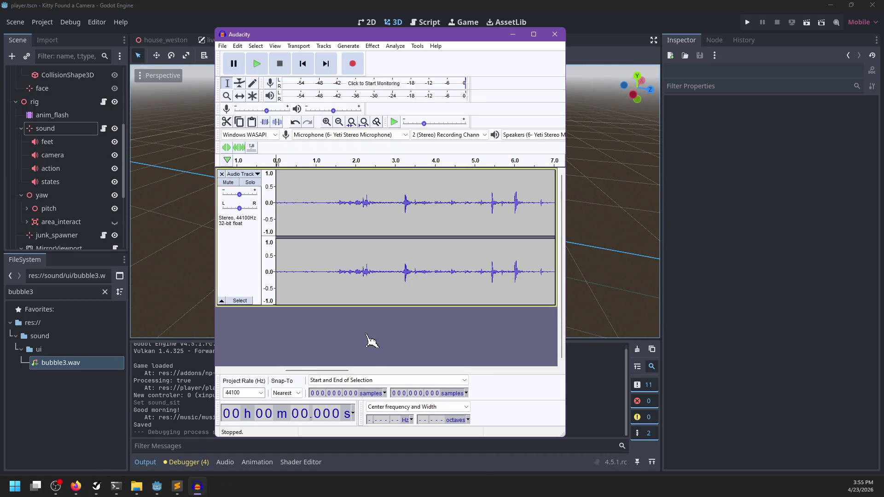
Step: Maximize Audacity and play the take from about 12.5 seconds, moving the cursor to about 15.1 seconds
{"action": "scroll", "coordinate": [372, 341], "scroll_direction": "down", "scroll_amount": 1, "text": "ctrl"}
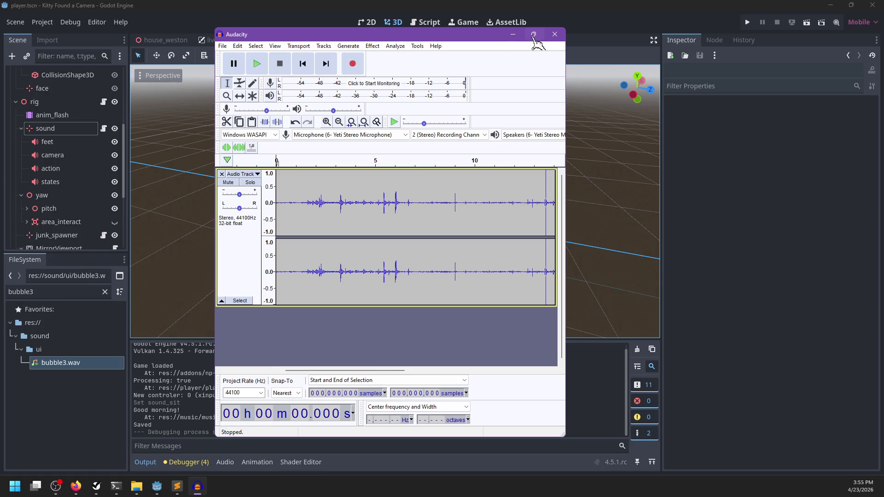
{"action": "left_click", "coordinate": [534, 34]}
{"action": "scroll", "coordinate": [318, 298], "scroll_direction": "up", "scroll_amount": 3, "text": "ctrl"}
{"action": "scroll", "coordinate": [321, 298], "scroll_direction": "down", "scroll_amount": 3, "text": "ctrl"}
{"action": "scroll", "coordinate": [318, 294], "scroll_direction": "up", "scroll_amount": 2, "text": "ctrl"}
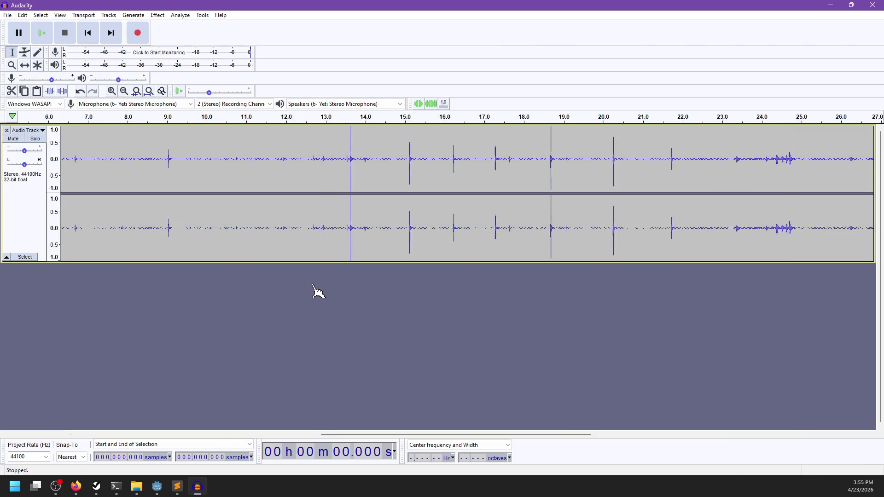
{"action": "left_click", "coordinate": [297, 229]}
{"action": "key", "text": "space"}
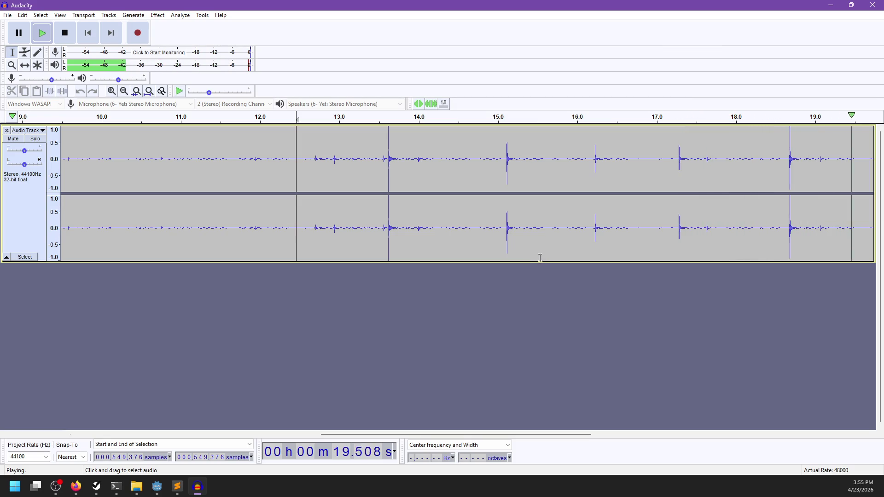
{"action": "left_click", "coordinate": [504, 229]}
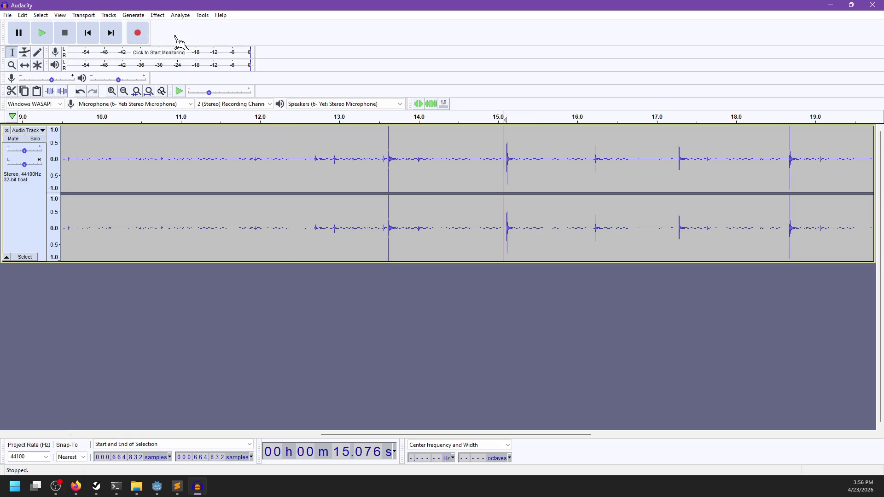
Step: Record additional short sounds onto the track, extending it to about 1:07
{"action": "left_click", "coordinate": [145, 37]}
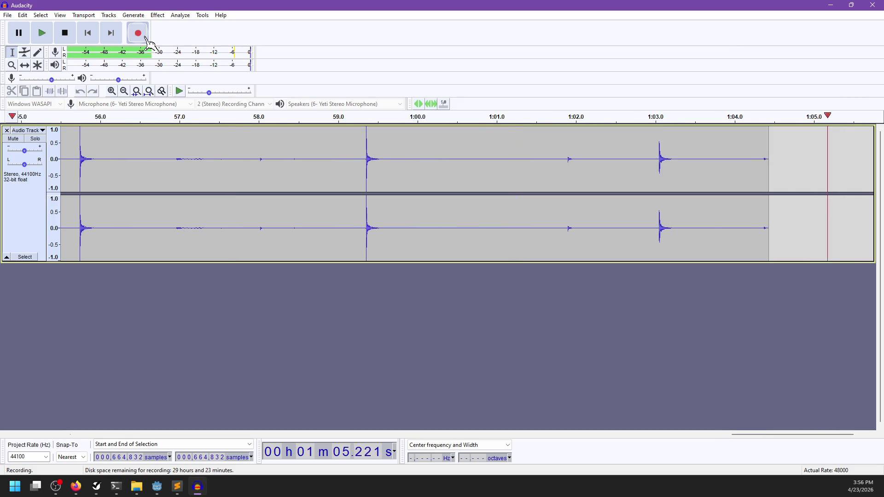
{"action": "left_click", "coordinate": [65, 33]}
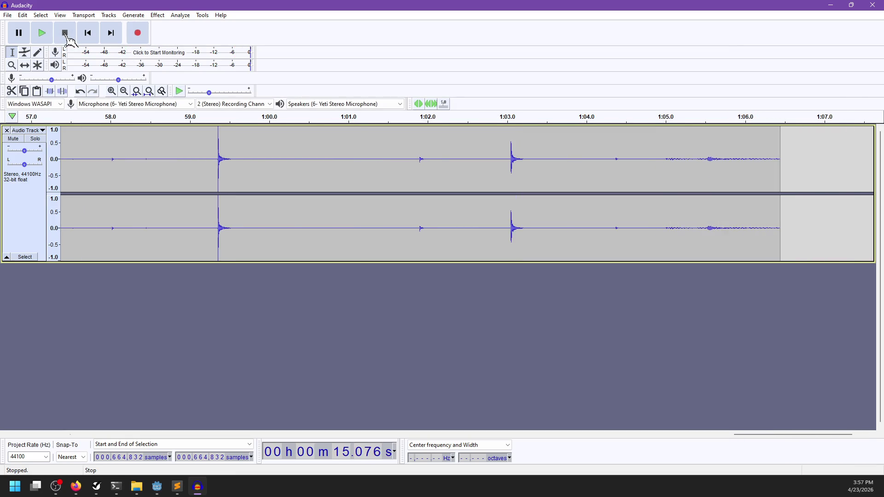
Step: Audition the new recording at around 1:03, 48 and 42 seconds
{"action": "left_click", "coordinate": [505, 217]}
{"action": "key", "text": "space"}
{"action": "key", "text": "space"}
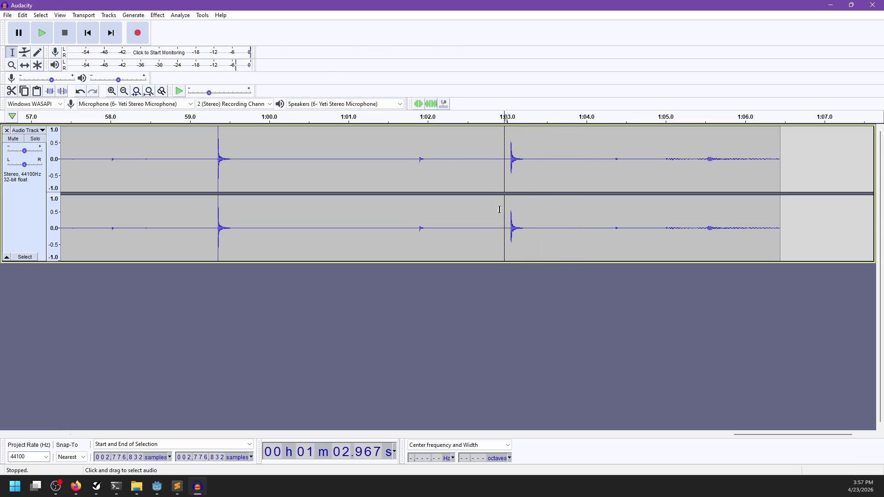
{"action": "scroll", "coordinate": [450, 220], "scroll_direction": "left", "scroll_amount": 10}
{"action": "scroll", "coordinate": [429, 230], "scroll_direction": "left", "scroll_amount": 6}
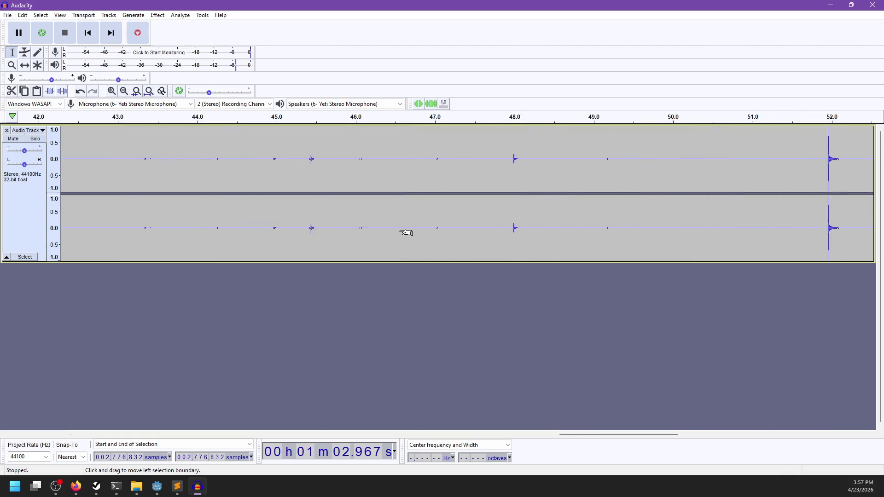
{"action": "left_click", "coordinate": [606, 228]}
{"action": "left_click", "coordinate": [605, 228]}
{"action": "key", "text": "space"}
{"action": "key", "text": "space"}
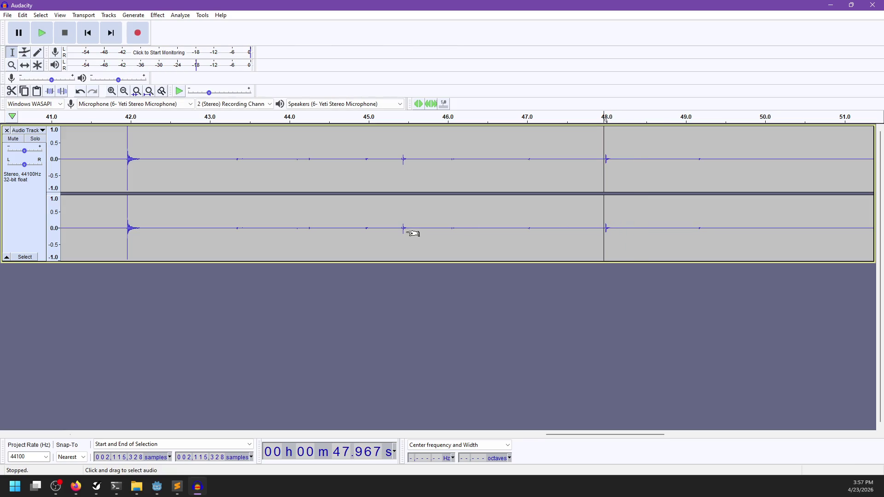
{"action": "scroll", "coordinate": [408, 231], "scroll_direction": "left", "scroll_amount": 2}
{"action": "left_click", "coordinate": [266, 235]}
{"action": "key", "text": "space"}
{"action": "key", "text": "space"}
Step: Select the 0.2-second click at 21.72–21.92 s, copy it into a new project, and play it
{"action": "scroll", "coordinate": [263, 235], "scroll_direction": "left", "scroll_amount": 10}
{"action": "scroll", "coordinate": [271, 235], "scroll_direction": "left", "scroll_amount": 13}
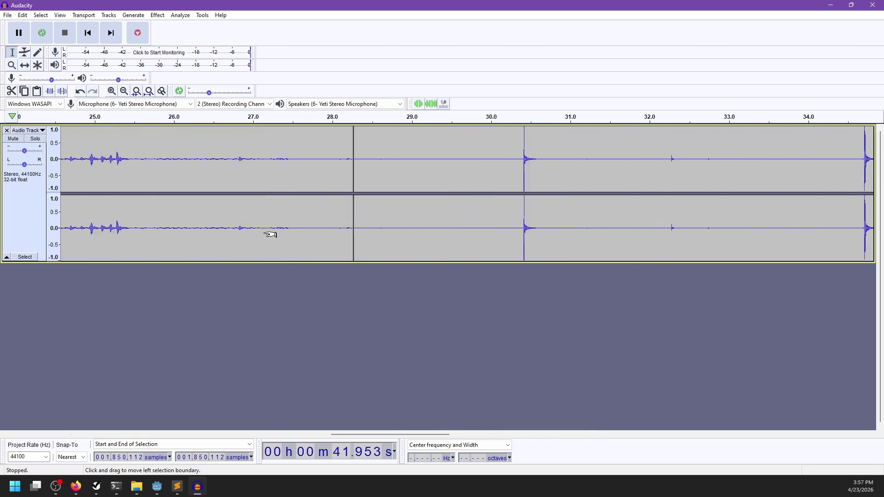
{"action": "left_click", "coordinate": [362, 231]}
{"action": "key", "text": "space"}
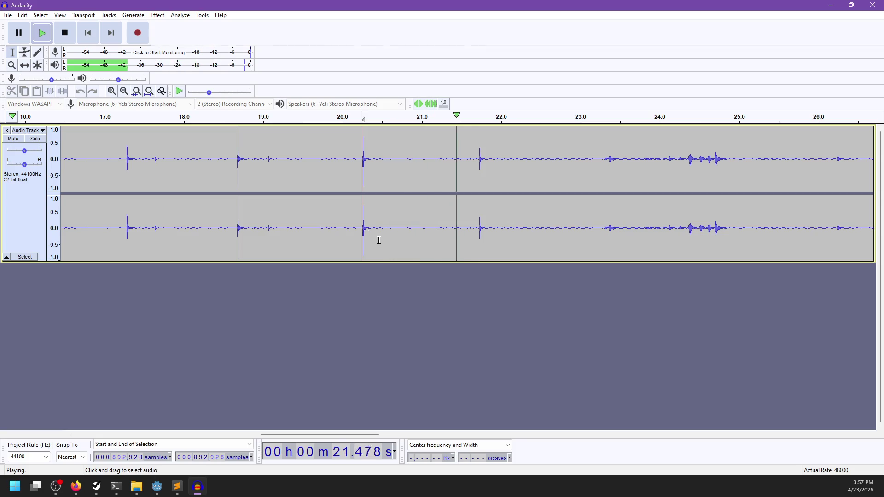
{"action": "key", "text": "space"}
{"action": "left_click_drag", "start_coordinate": [479, 227], "coordinate": [495, 228]}
{"action": "key", "text": "space"}
{"action": "key", "text": "space"}
{"action": "key", "text": "space"}
{"action": "key", "text": "space"}
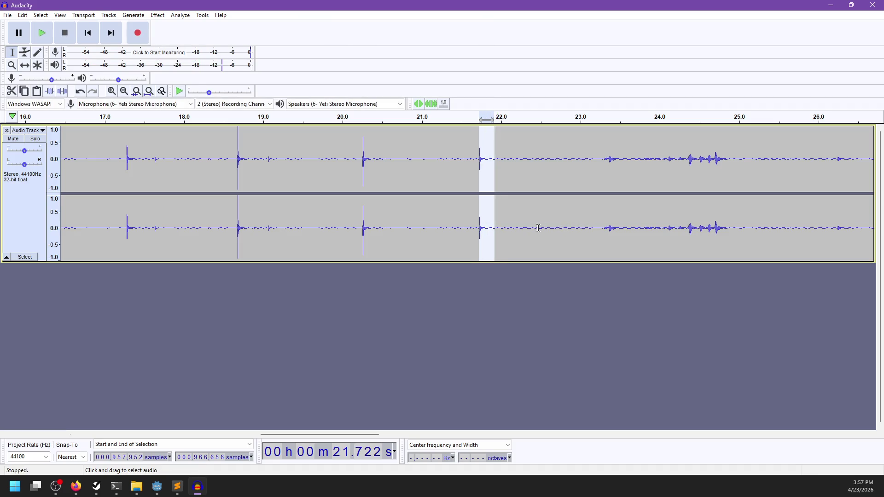
{"action": "key", "text": "space"}
{"action": "key", "text": "ctrl+c"}
{"action": "key", "text": "ctrl+n"}
{"action": "key", "text": "ctrl+v"}
{"action": "key", "text": "space"}
{"action": "left_click", "coordinate": [94, 40]}
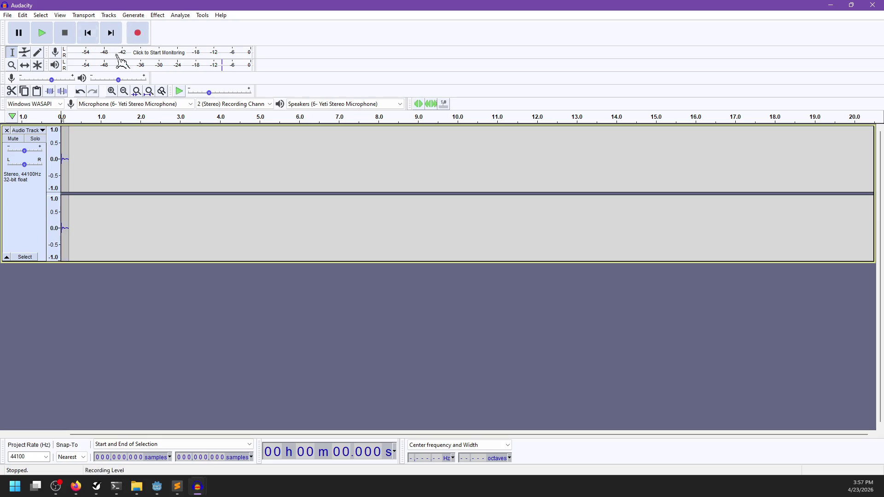
Step: Undo back to the full take and audition the click at about 17.3 seconds
{"action": "key", "text": "space"}
{"action": "key", "text": "space"}
{"action": "key", "text": "space"}
{"action": "key", "text": "ctrl+z"}
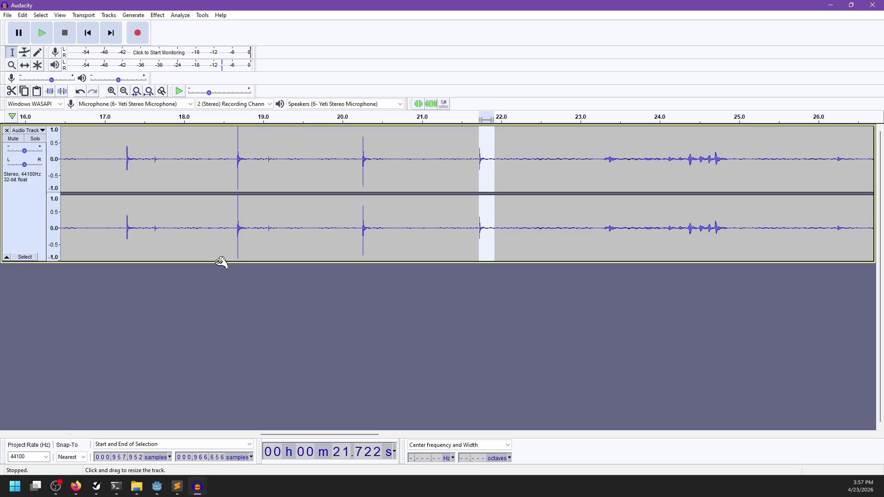
{"action": "mouse_move", "coordinate": [126, 228]}
{"action": "left_mouse_down"}
{"action": "mouse_move", "coordinate": [144, 239]}
{"action": "mouse_move", "coordinate": [134, 246]}
{"action": "left_mouse_up"}
{"action": "key", "text": "space"}
{"action": "key", "text": "space"}
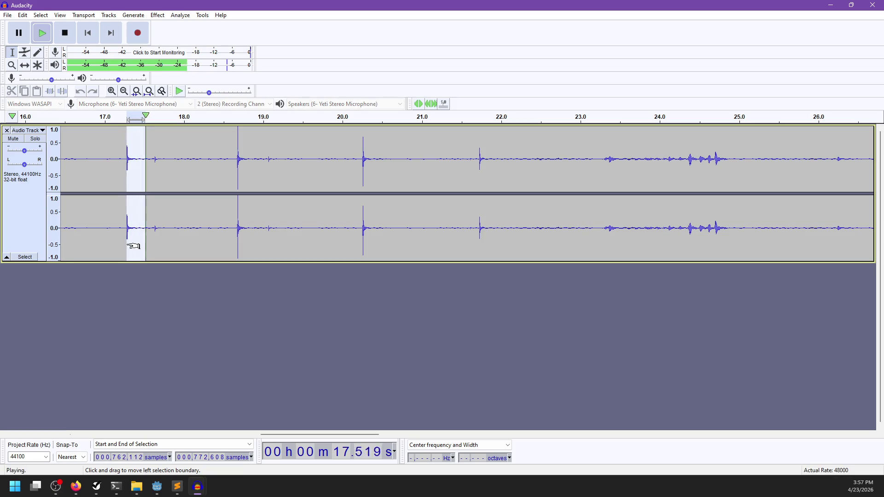
{"action": "left_click_drag", "start_coordinate": [235, 237], "coordinate": [248, 238]}
{"action": "key", "text": "space"}
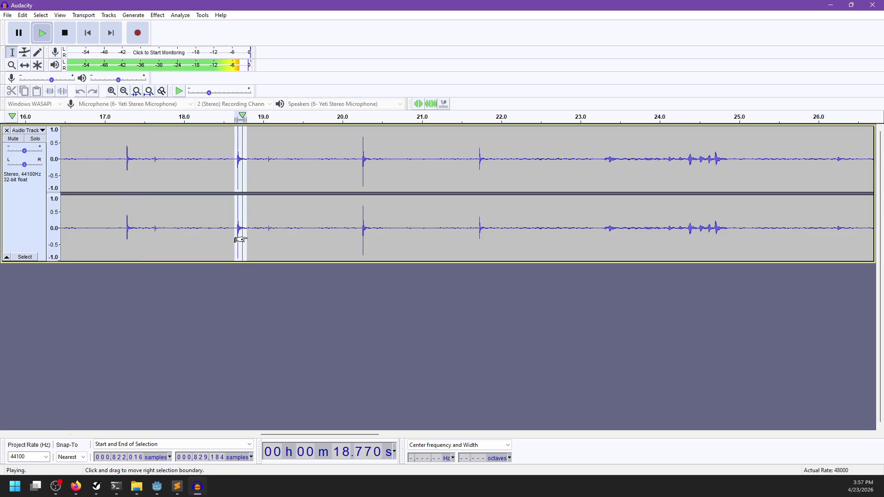
Step: Select the click at 16.21–16.47 seconds and trim the track down to it
{"action": "scroll", "coordinate": [239, 251], "scroll_direction": "left", "scroll_amount": 3}
{"action": "scroll", "coordinate": [240, 251], "scroll_direction": "left", "scroll_amount": 3}
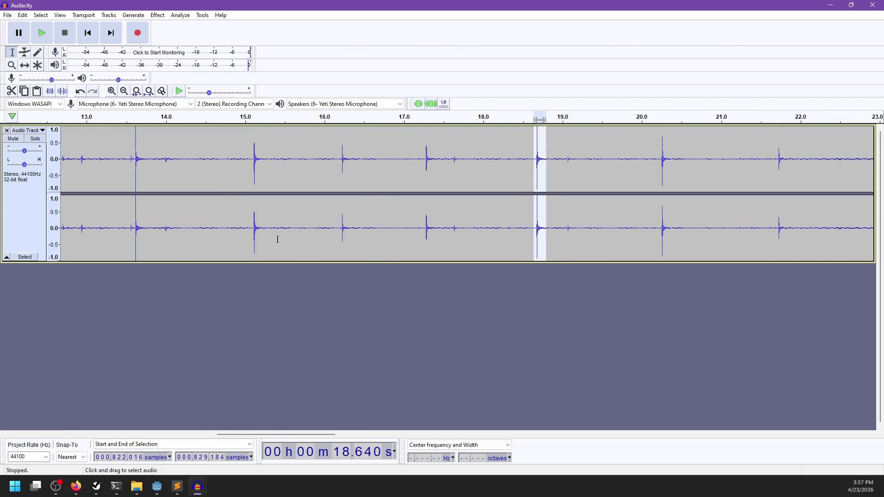
{"action": "left_click", "coordinate": [339, 232]}
{"action": "key", "text": "space"}
{"action": "key", "text": "space"}
{"action": "left_click_drag", "start_coordinate": [253, 232], "coordinate": [267, 235]}
{"action": "key", "text": "space"}
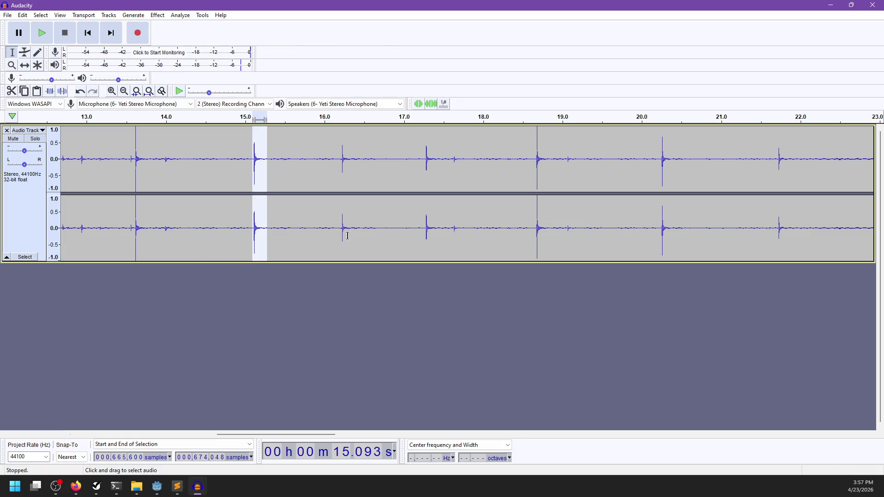
{"action": "scroll", "coordinate": [332, 240], "scroll_direction": "left", "scroll_amount": 2}
{"action": "left_click_drag", "start_coordinate": [456, 230], "coordinate": [476, 239]}
{"action": "key", "text": "space"}
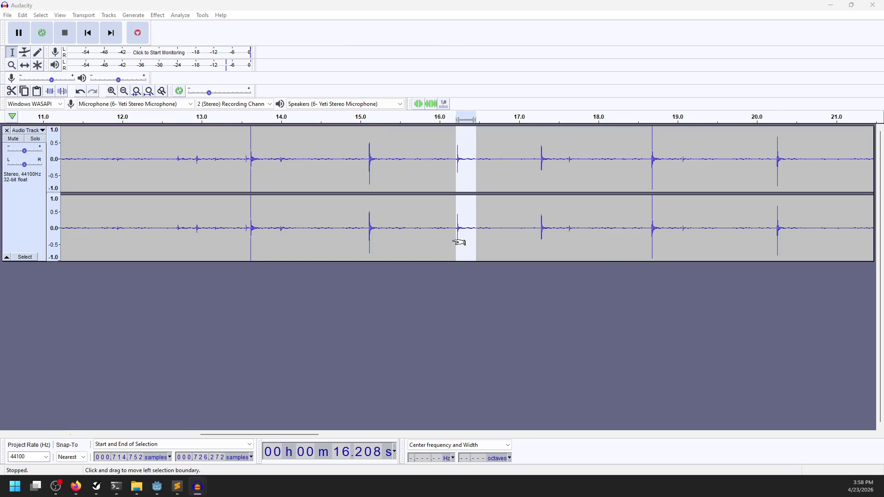
{"action": "key", "text": "ctrl+t"}
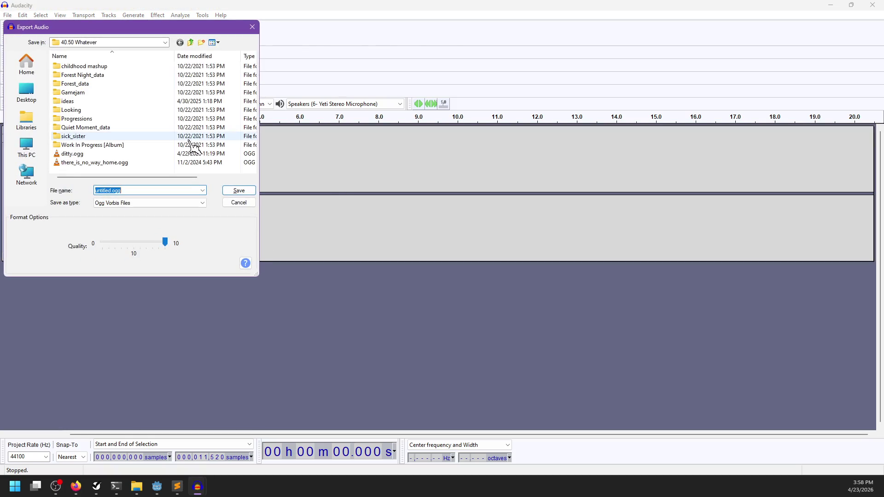
Step: Export the click sound as 'lamp' into the game project's sound/env folder
{"action": "left_click", "coordinate": [191, 43]}
{"action": "left_click", "coordinate": [191, 43]}
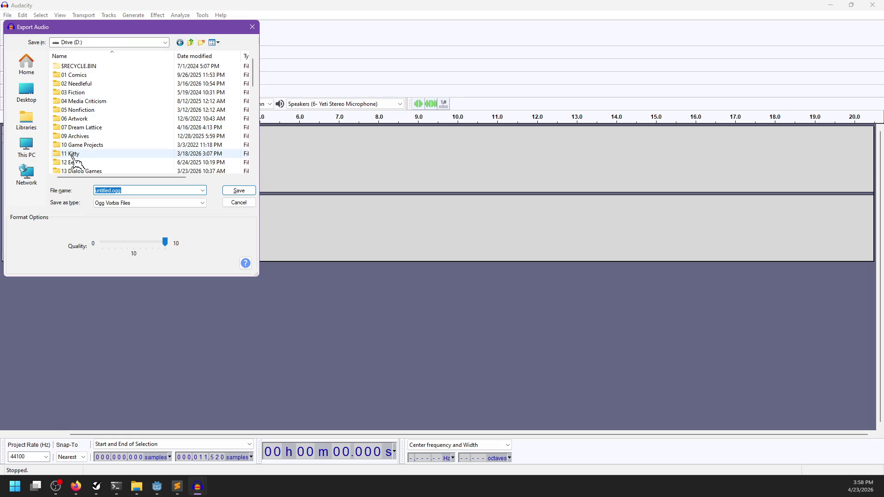
{"action": "double_click", "coordinate": [74, 155]}
{"action": "scroll", "coordinate": [76, 157], "scroll_direction": "down", "scroll_amount": 1}
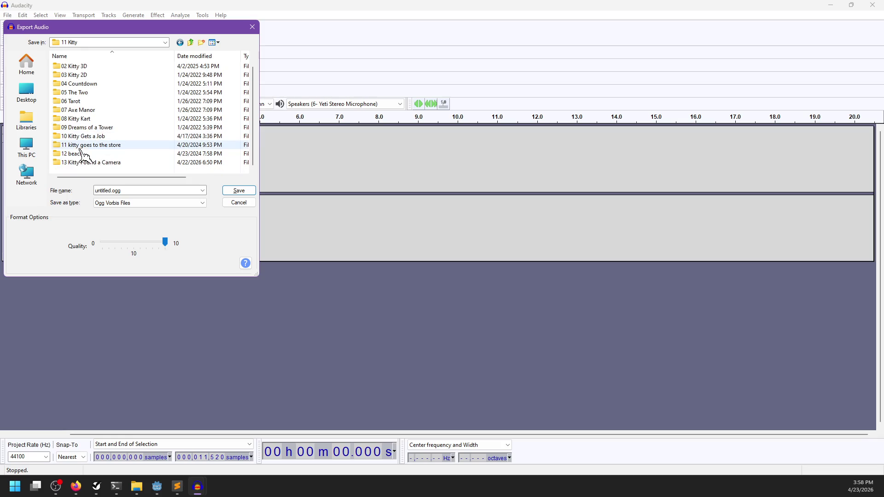
{"action": "double_click", "coordinate": [79, 163]}
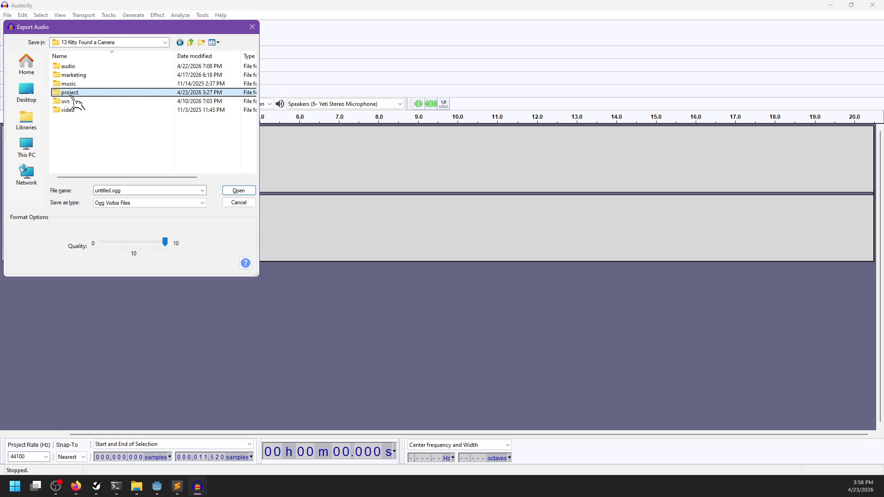
{"action": "double_click", "coordinate": [69, 93]}
{"action": "scroll", "coordinate": [94, 135], "scroll_direction": "down", "scroll_amount": 3}
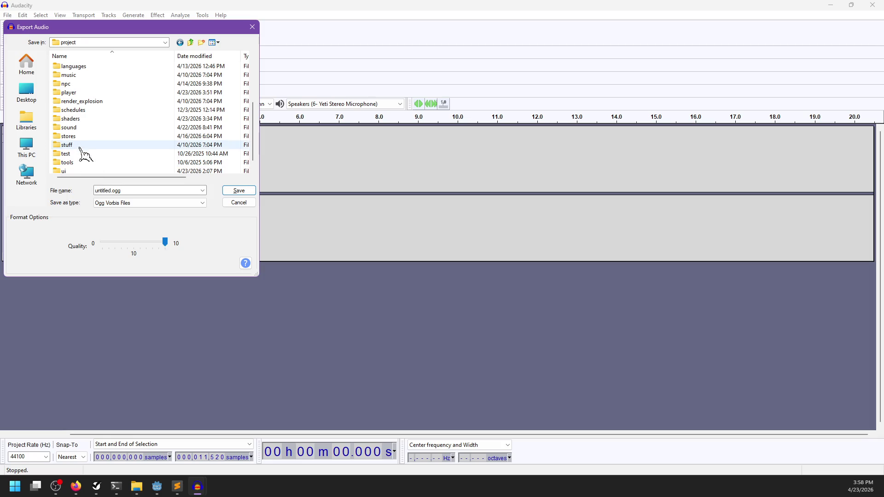
{"action": "double_click", "coordinate": [87, 128]}
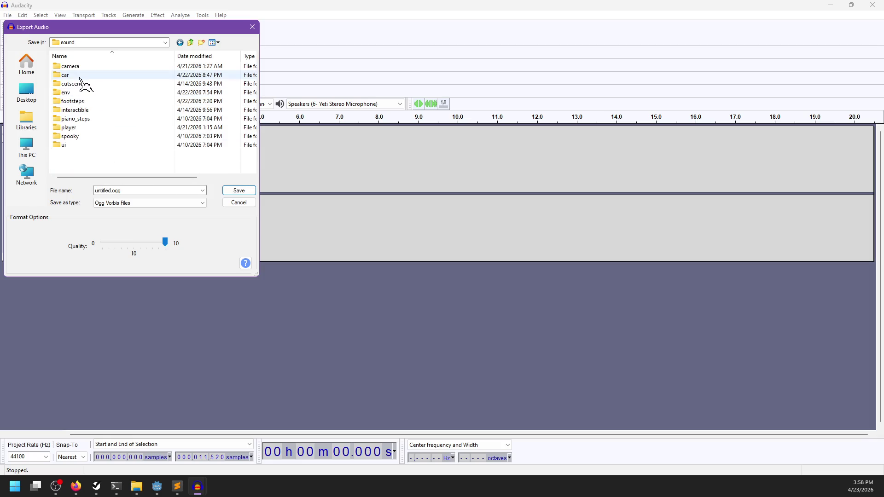
{"action": "double_click", "coordinate": [76, 93]}
{"action": "left_click", "coordinate": [154, 188]}
{"action": "type", "text": "lamp"}
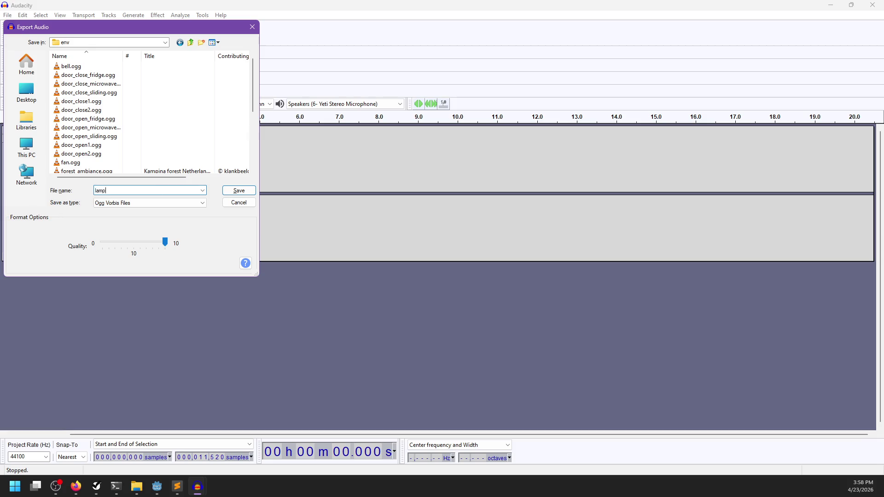
{"action": "key", "text": "Return"}
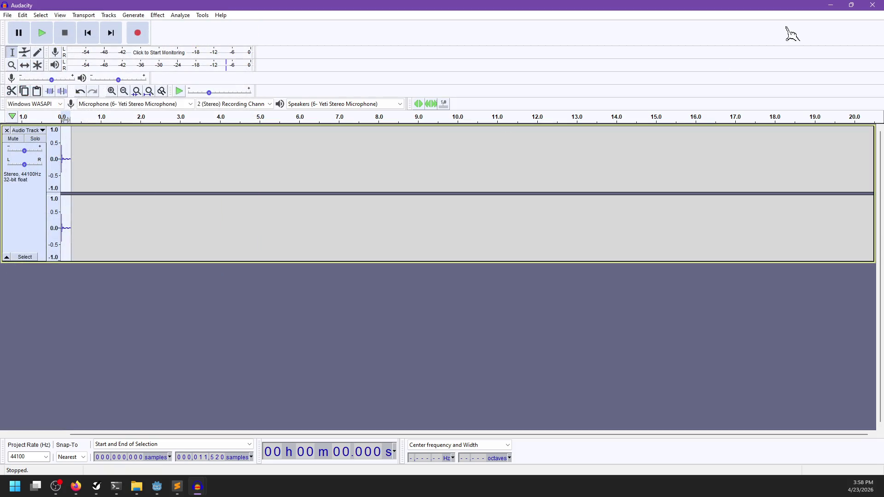
Step: Close the leftover Audacity projects and Audacity itself, discarding all unsaved changes
{"action": "left_click", "coordinate": [873, 6]}
{"action": "left_click", "coordinate": [461, 239]}
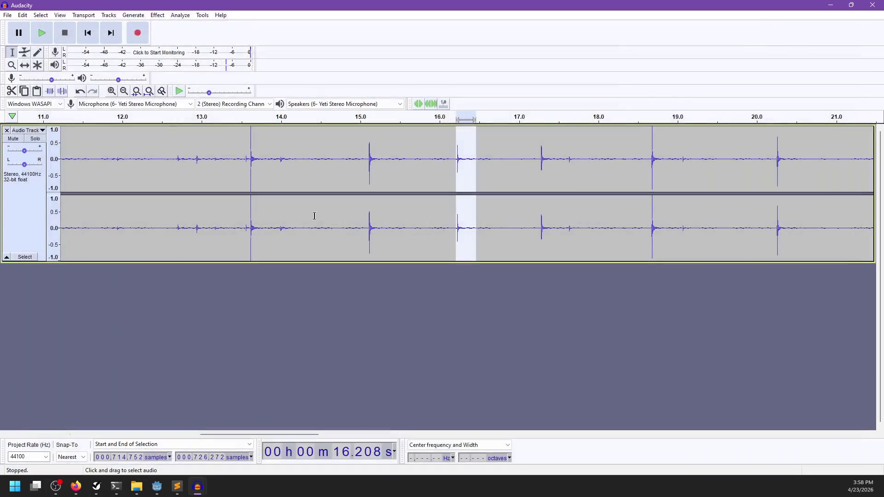
{"action": "left_click", "coordinate": [874, 6]}
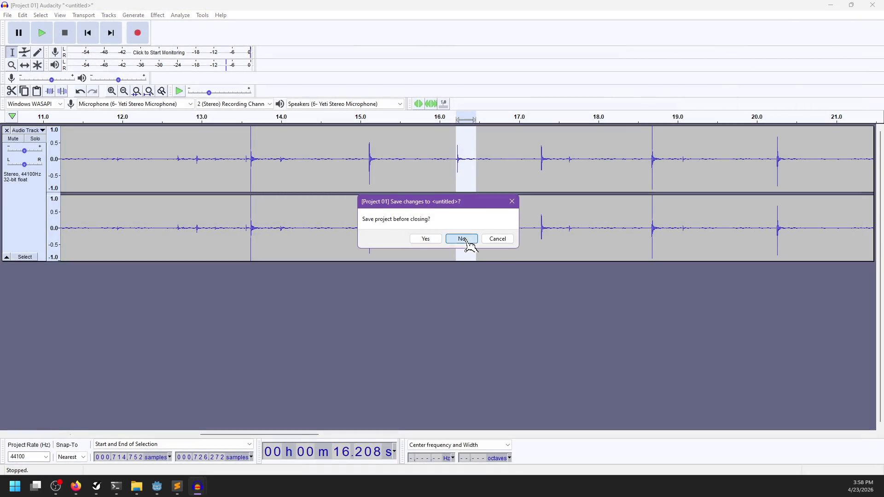
{"action": "left_click", "coordinate": [466, 241]}
{"action": "left_click", "coordinate": [874, 6]}
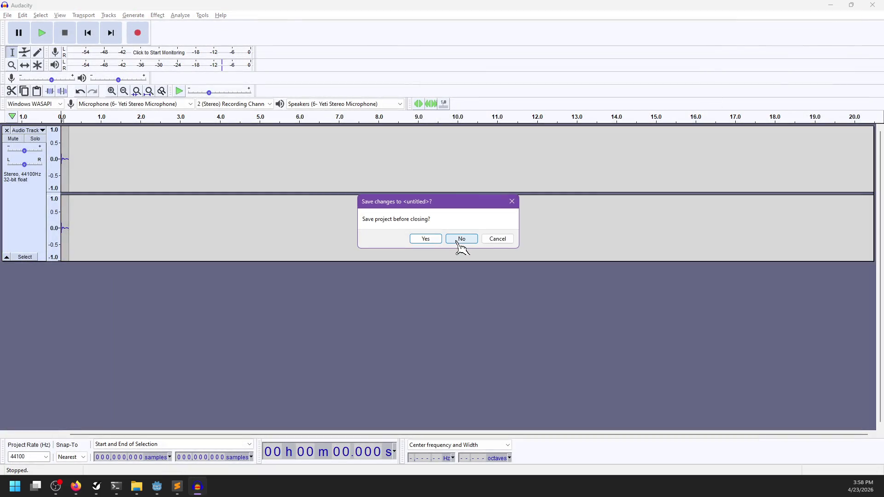
{"action": "left_click", "coordinate": [460, 239]}
{"action": "left_click", "coordinate": [78, 292]}
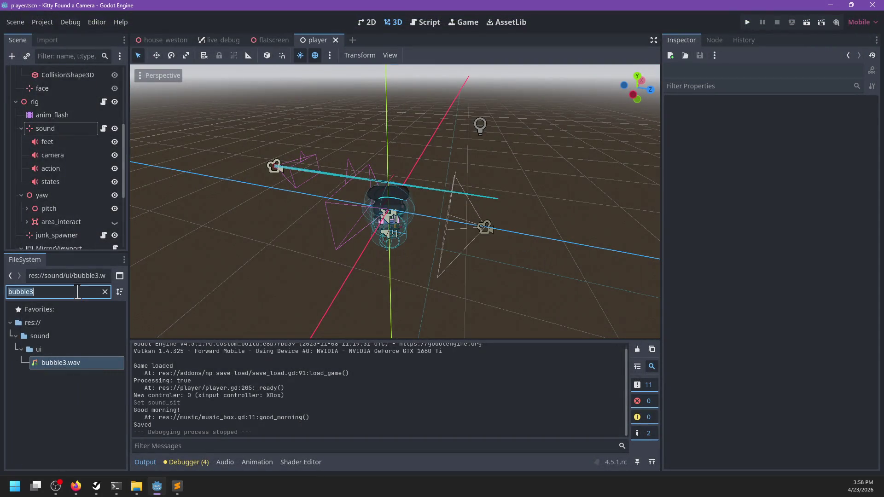
Step: Filter FileSystem for 'lamp', open lamp_antique.tscn, and select its StaticBody3D node
{"action": "type", "text": "lamp"}
{"action": "scroll", "coordinate": [81, 390], "scroll_direction": "down", "scroll_amount": 3}
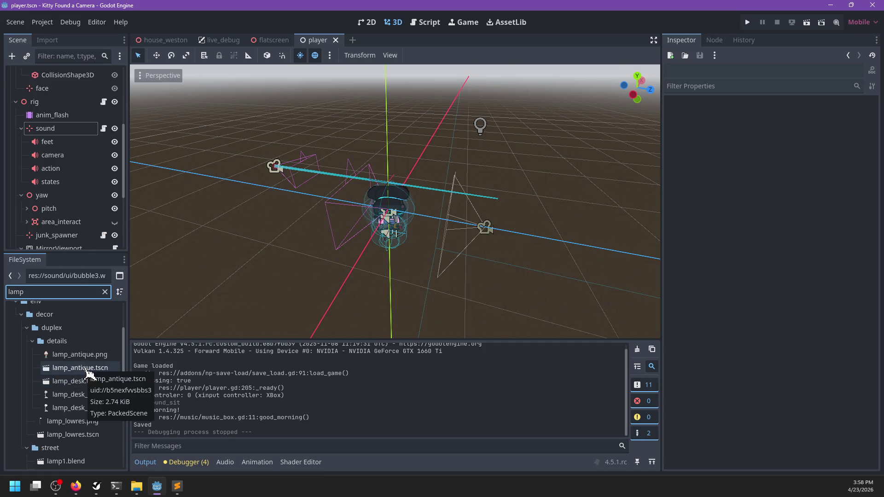
{"action": "left_click", "coordinate": [88, 370]}
{"action": "double_click", "coordinate": [88, 372]}
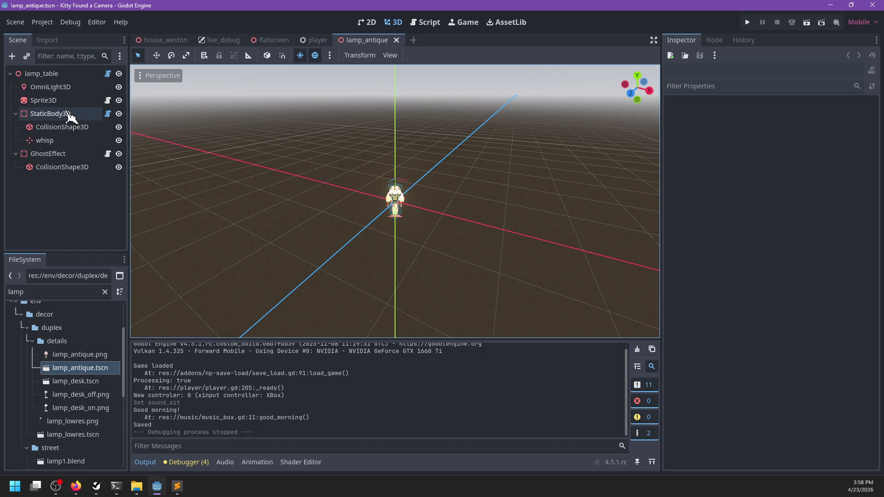
{"action": "left_click", "coordinate": [69, 114]}
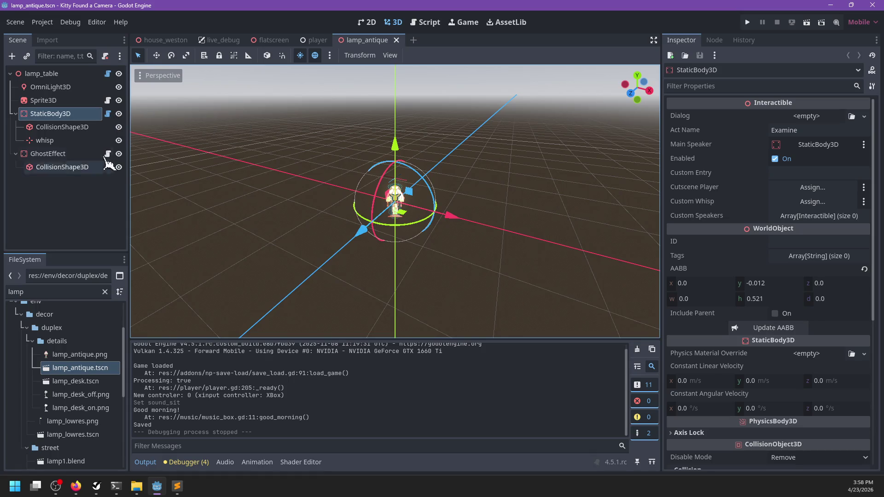
{"action": "left_click", "coordinate": [109, 75]}
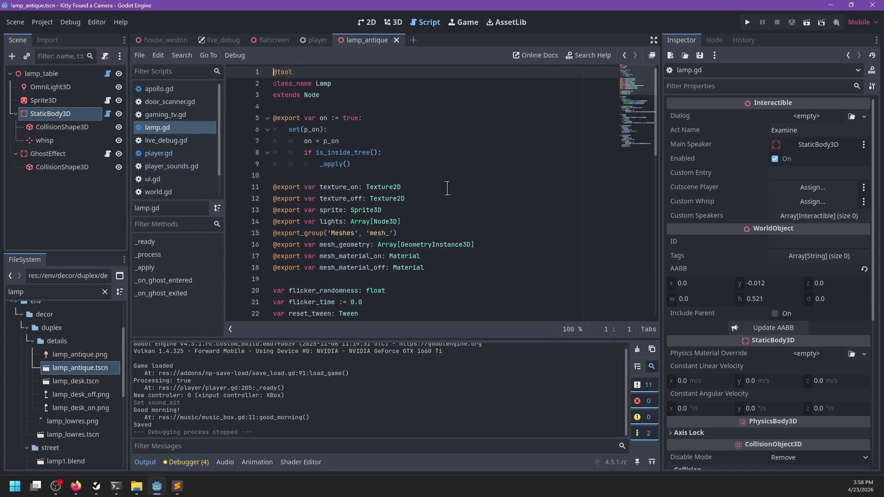
Step: Scroll through lamp.gd and jump from the _apply() call to its definition
{"action": "scroll", "coordinate": [447, 188], "scroll_direction": "down", "scroll_amount": 7}
{"action": "scroll", "coordinate": [446, 187], "scroll_direction": "up", "scroll_amount": 3}
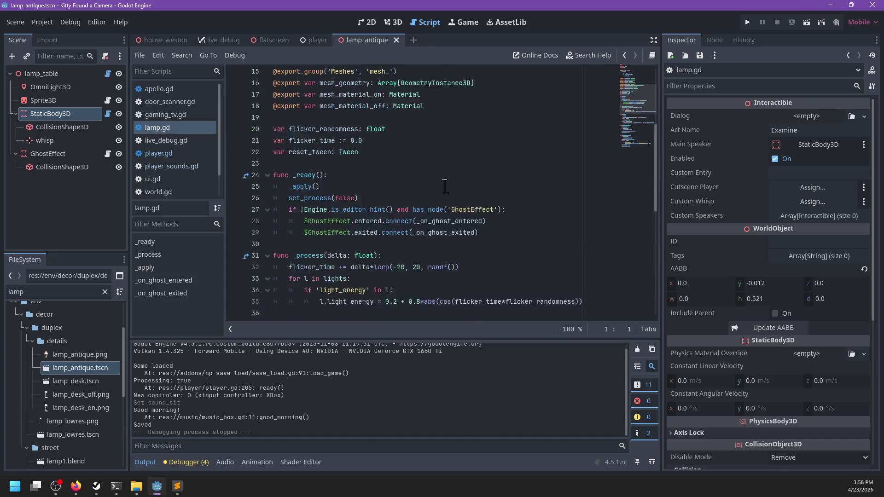
{"action": "scroll", "coordinate": [445, 187], "scroll_direction": "down", "scroll_amount": 6}
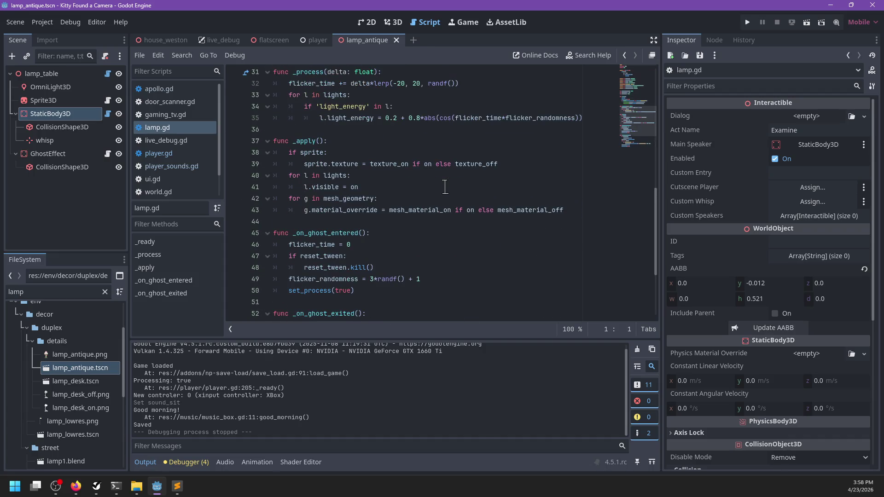
{"action": "scroll", "coordinate": [445, 187], "scroll_direction": "down", "scroll_amount": 4}
{"action": "scroll", "coordinate": [445, 187], "scroll_direction": "up", "scroll_amount": 8}
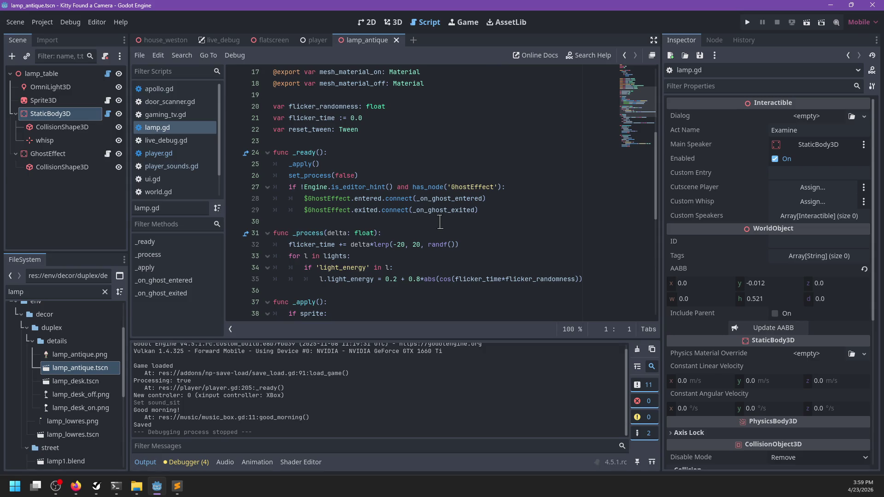
{"action": "scroll", "coordinate": [441, 222], "scroll_direction": "down", "scroll_amount": 4}
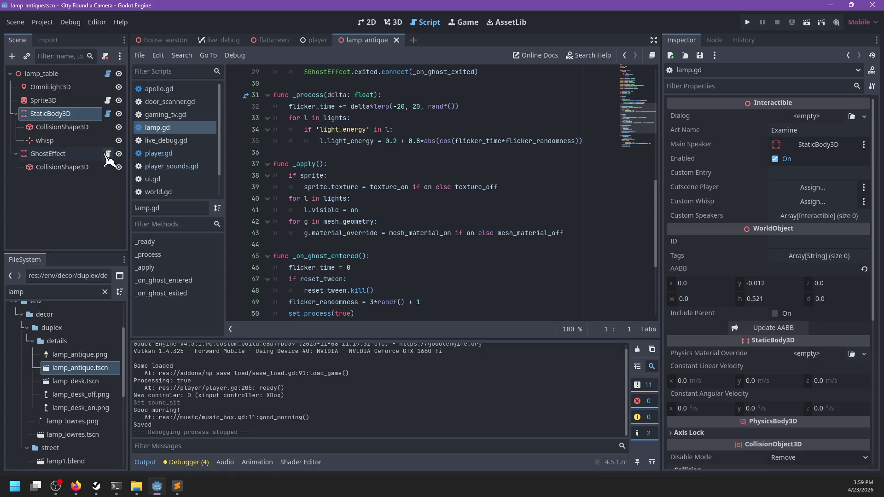
{"action": "mouse_move", "coordinate": [751, 133]}
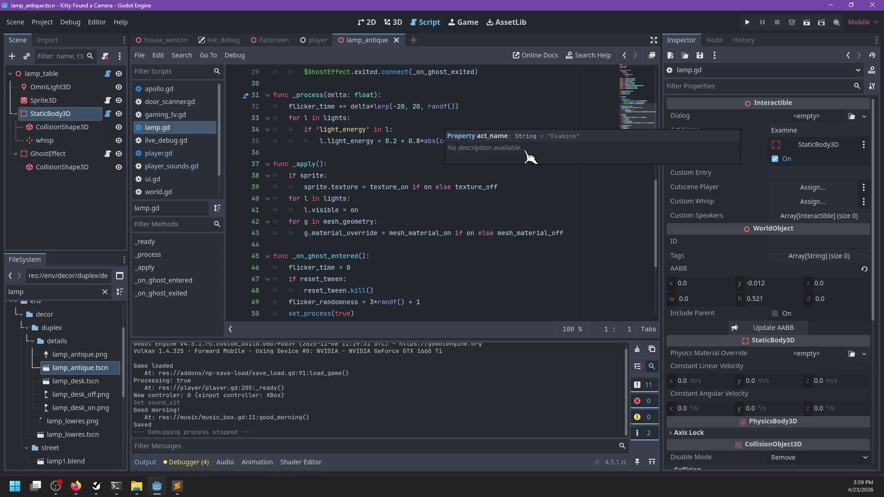
{"action": "scroll", "coordinate": [414, 165], "scroll_direction": "up", "scroll_amount": 10}
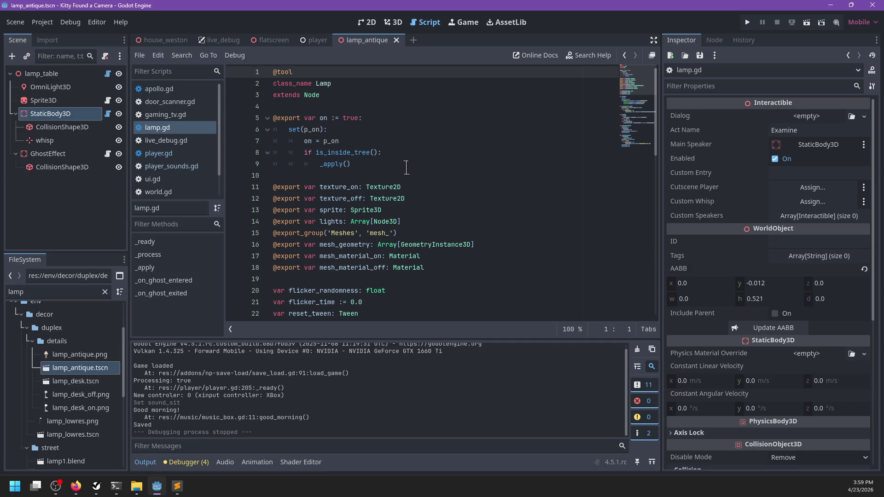
{"action": "left_click", "coordinate": [339, 130]}
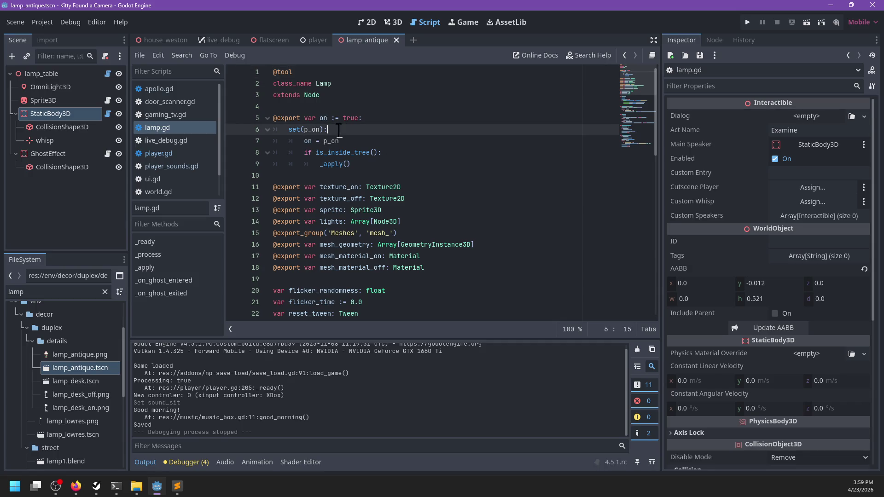
{"action": "left_click", "coordinate": [367, 161]}
{"action": "left_click", "coordinate": [332, 167], "text": "ctrl"}
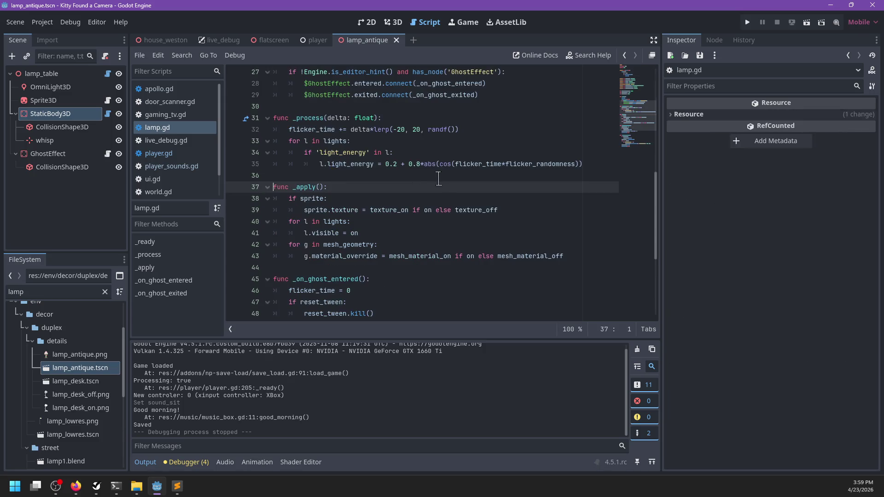
{"action": "scroll", "coordinate": [484, 183], "scroll_direction": "up", "scroll_amount": 8}
{"action": "scroll", "coordinate": [458, 198], "scroll_direction": "down", "scroll_amount": 2}
{"action": "left_click", "coordinate": [457, 198]}
{"action": "key", "text": "Return"}
{"action": "type", "text": "@export var s"}
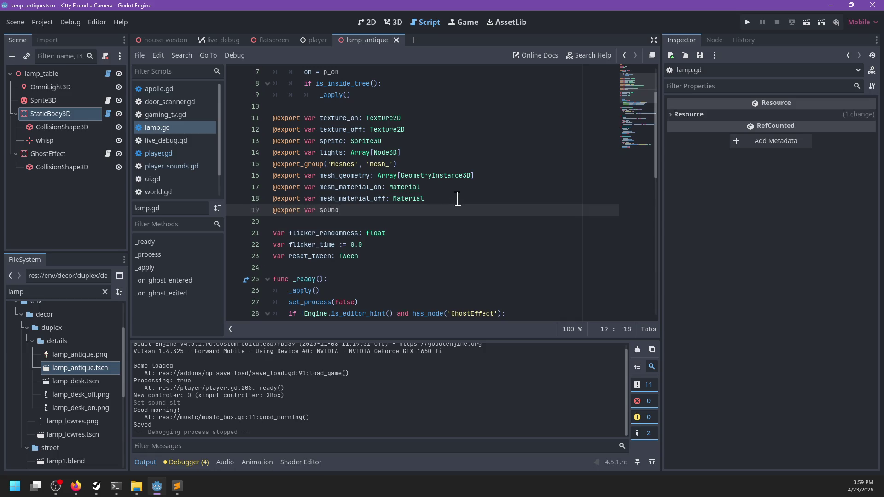
{"action": "type", "text": "oun"}
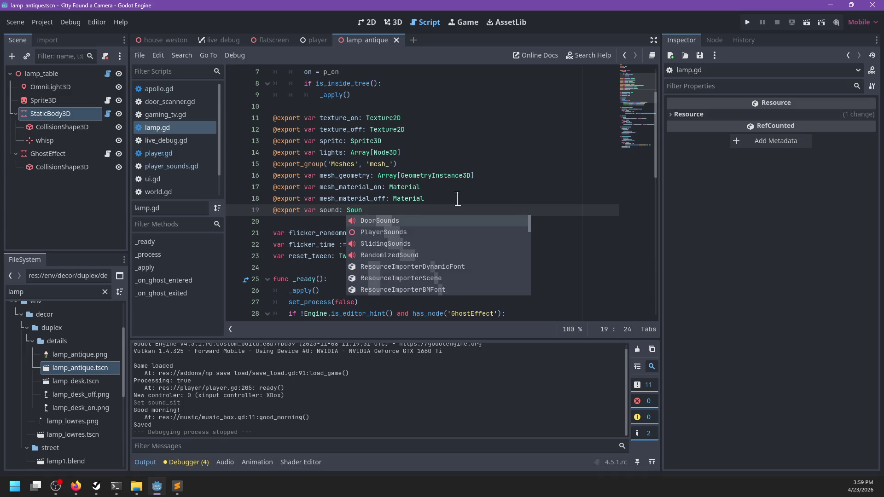
{"action": "key", "text": "BackSpace"}
{"action": "key", "text": "BackSpace"}
{"action": "key", "text": "BackSpace"}
{"action": "type", "text": "AudioStream"}
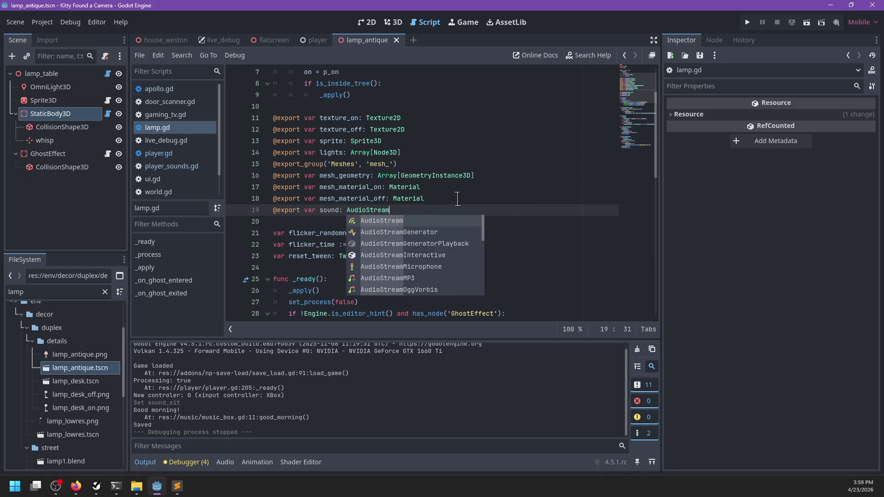
{"action": "type", "text": " = audio"}
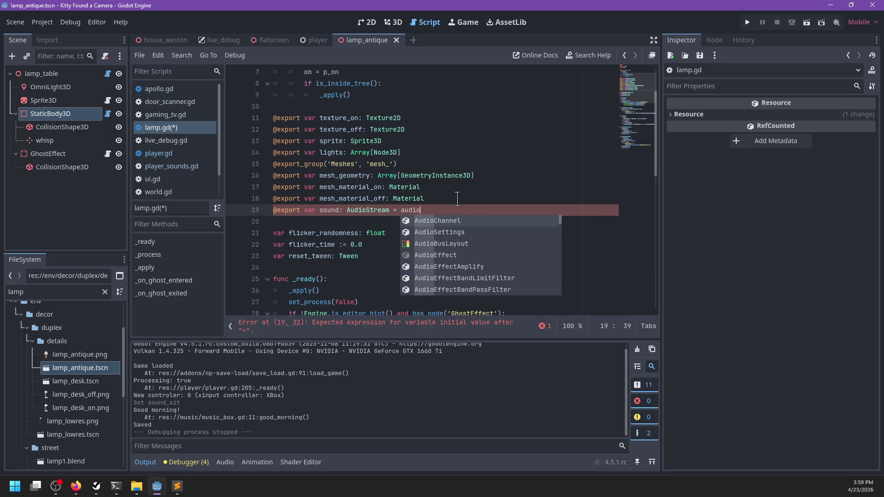
{"action": "type", "text": "preload('"}
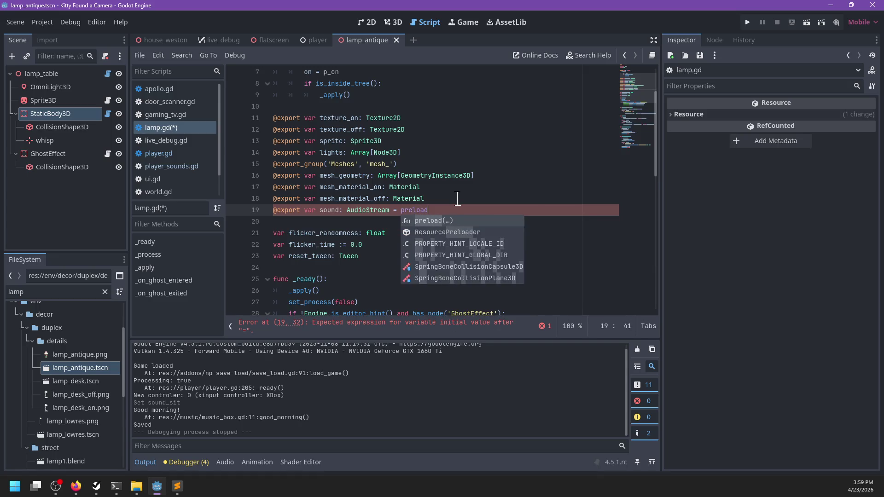
{"action": "type", "text": "sound/"}
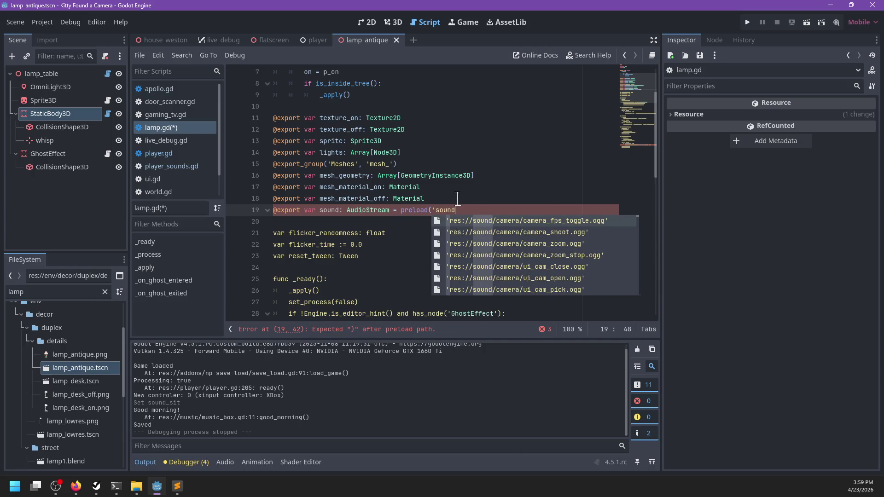
{"action": "type", "text": "env/"}
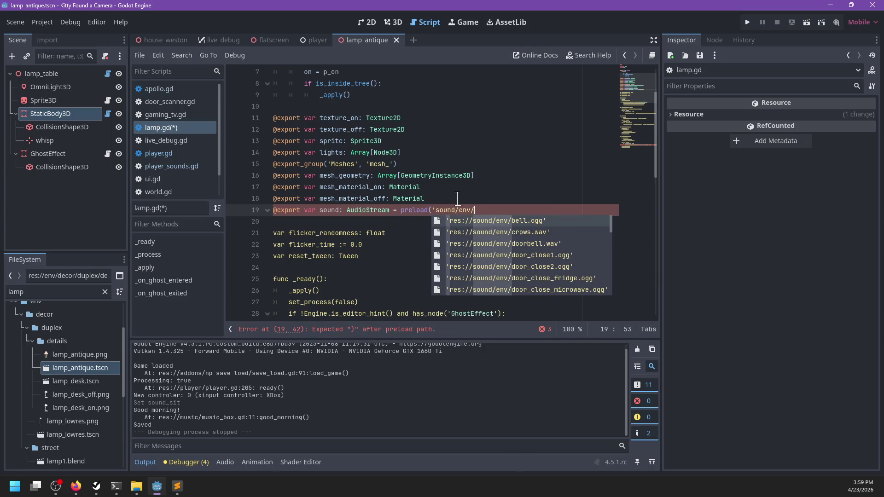
{"action": "type", "text": "lam"}
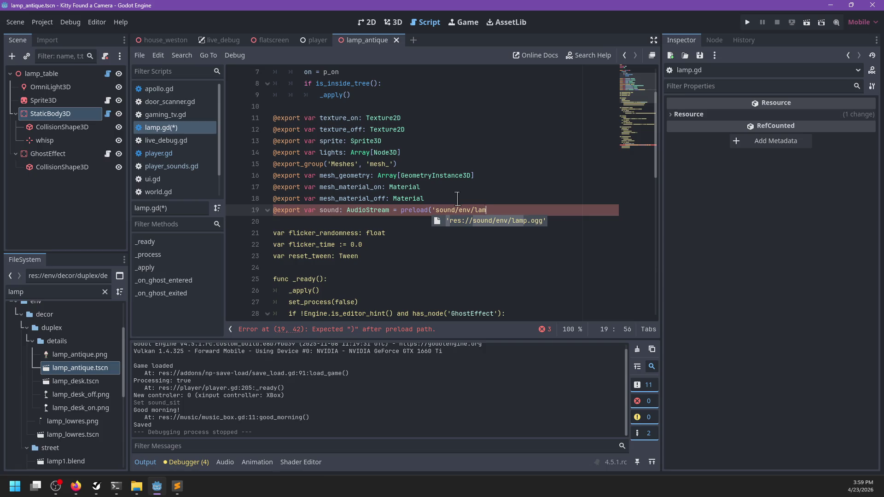
{"action": "key", "text": "Return"}
{"action": "key", "text": "ctrl+z"}
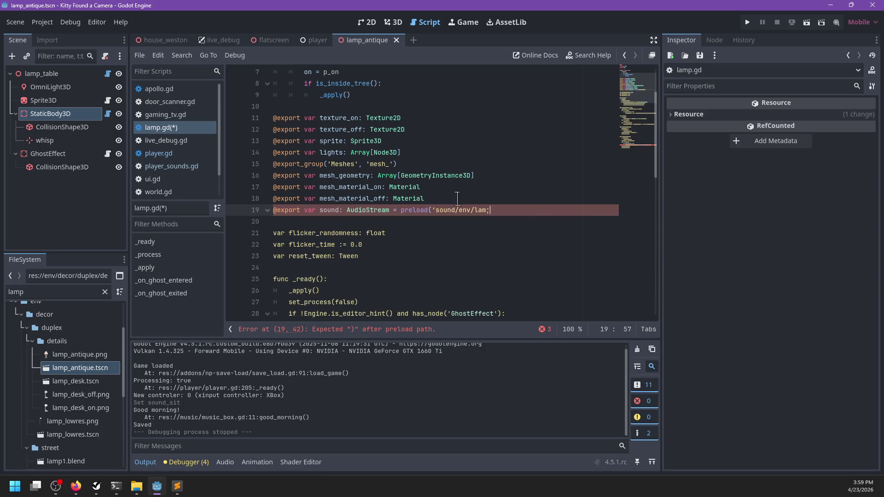
{"action": "key", "text": "BackSpace"}
{"action": "key", "text": "Return"}
{"action": "key", "text": "Down"}
{"action": "key", "text": "Left"}
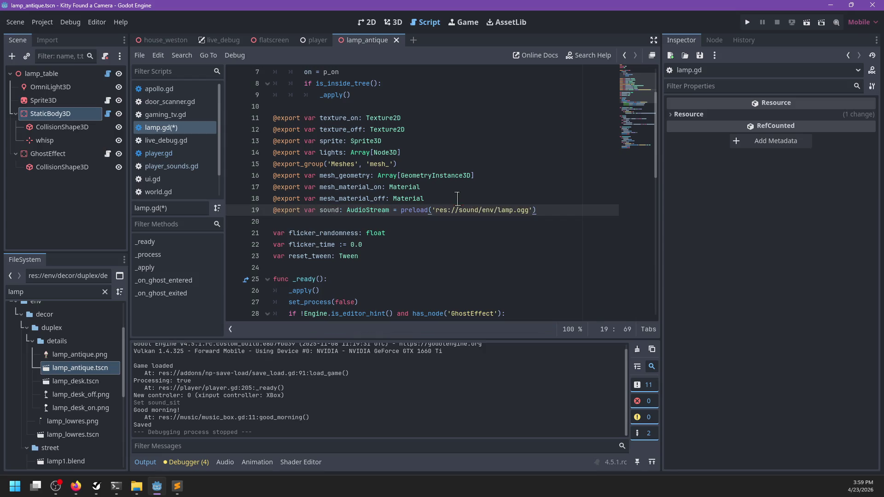
{"action": "key", "text": "ctrl+s"}
Step: Add an AudioStreamPlayer3D child under lamp_table, marking it as a favourite node type
{"action": "left_click", "coordinate": [50, 74]}
{"action": "double_click", "coordinate": [325, 211]}
{"action": "left_click", "coordinate": [46, 74]}
{"action": "key", "text": "ctrl+a"}
{"action": "type", "text": "AudioStre"}
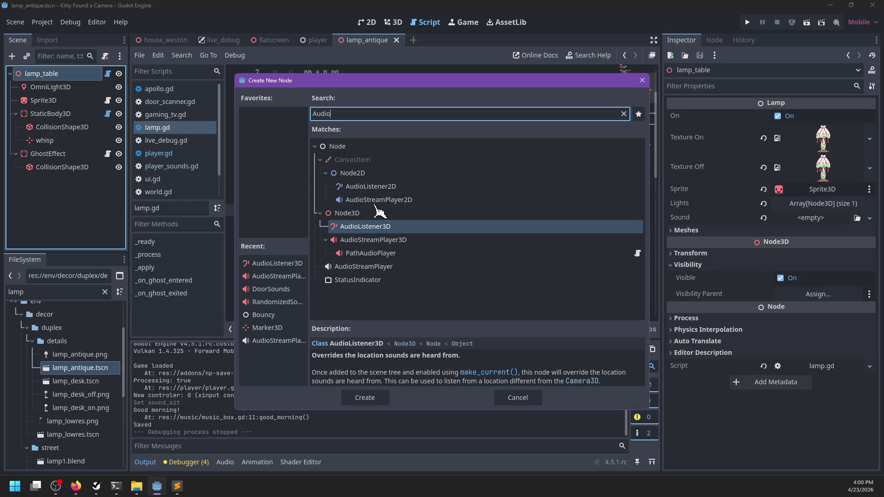
{"action": "left_click", "coordinate": [638, 114]}
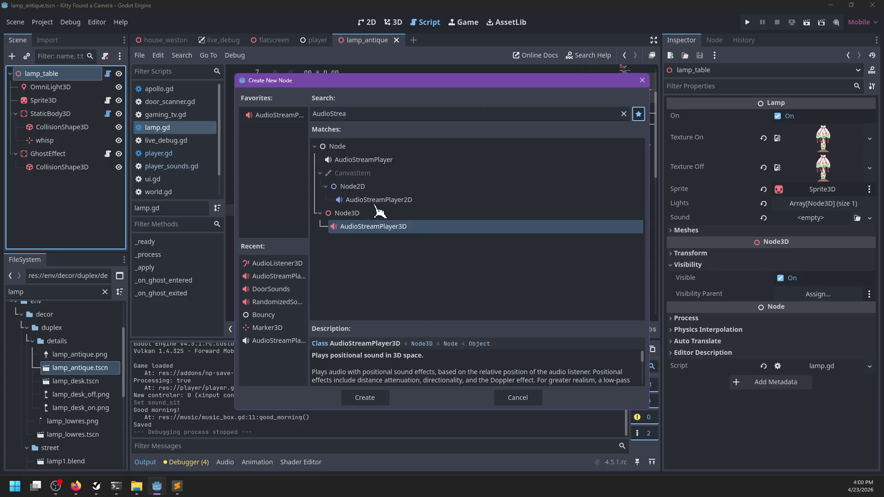
{"action": "double_click", "coordinate": [382, 227]}
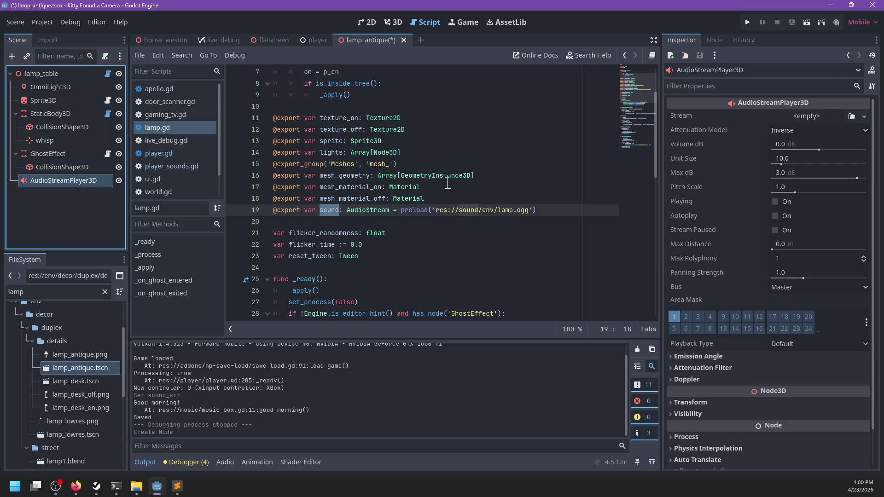
Step: Declare audio_player: AudioStreamPlayer3D below the sound property and save the scene
{"action": "scroll", "coordinate": [447, 179], "scroll_direction": "up", "scroll_amount": 1}
{"action": "left_click", "coordinate": [422, 187]}
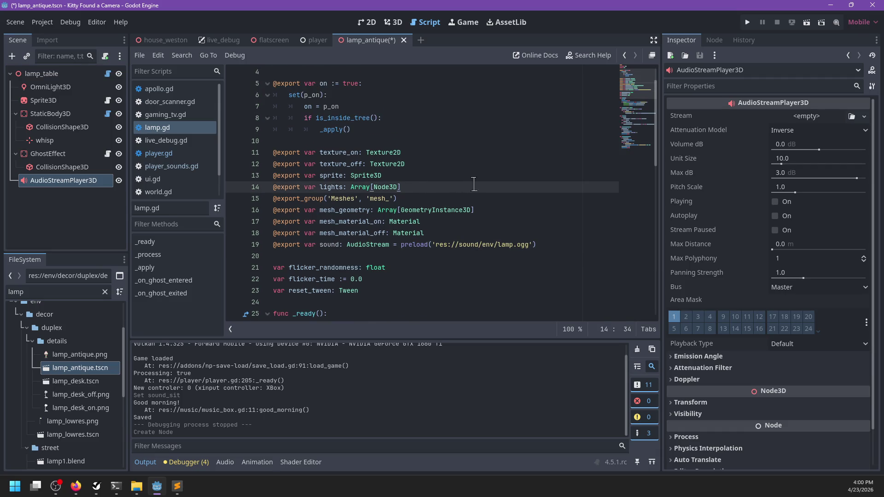
{"action": "key", "text": "Down"}
{"action": "key", "text": "Down"}
{"action": "key", "text": "Down"}
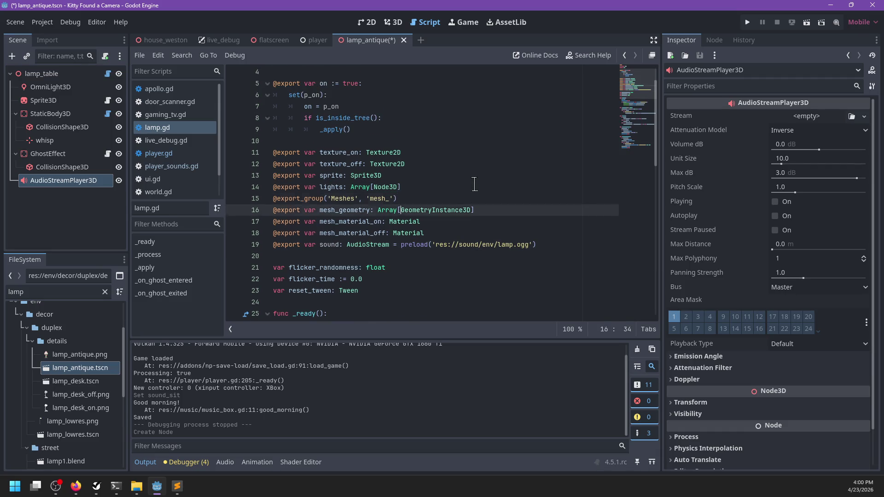
{"action": "key", "text": "End"}
{"action": "key", "text": "Return"}
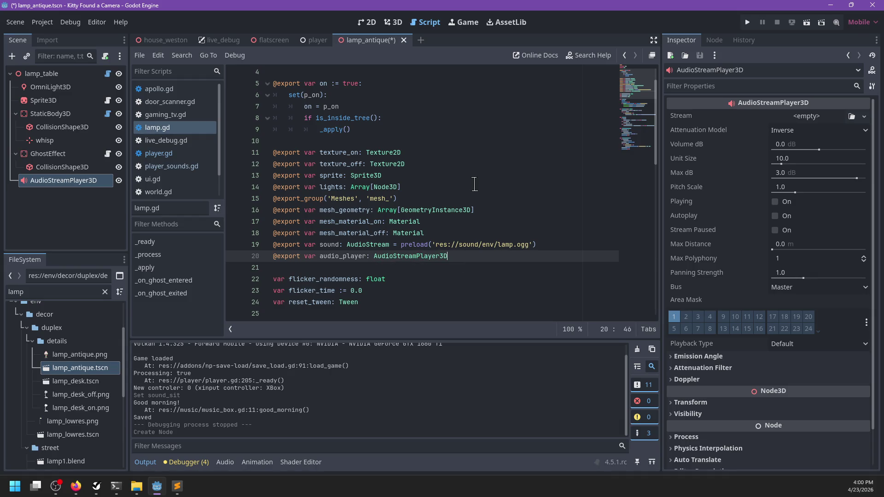
{"action": "key", "text": "ctrl+s"}
Step: Insert a blank line after line 18 of lamp.gd
{"action": "left_click", "coordinate": [454, 233]}
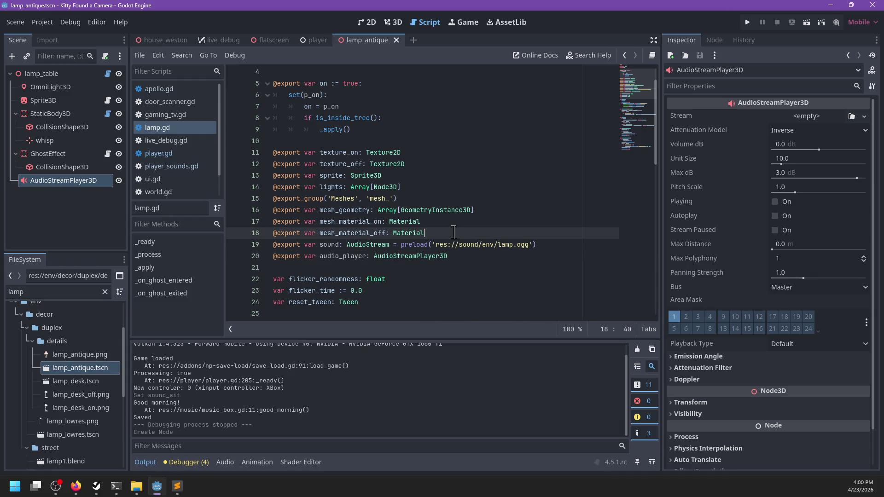
{"action": "key", "text": "Return"}
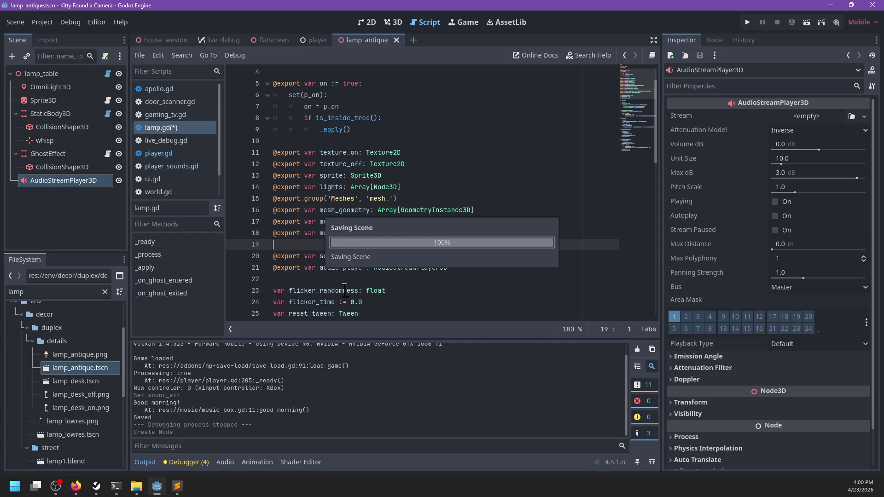
{"action": "scroll", "coordinate": [346, 287], "scroll_direction": "down", "scroll_amount": 7}
{"action": "scroll", "coordinate": [364, 228], "scroll_direction": "up", "scroll_amount": 8}
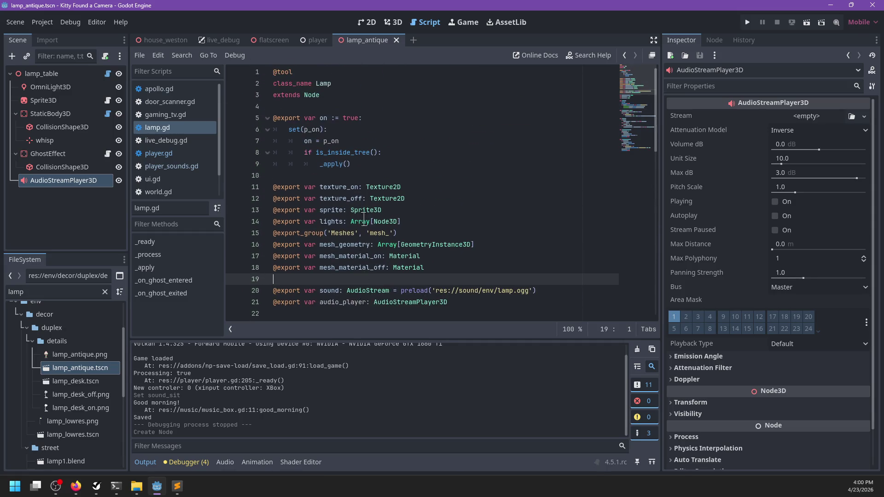
{"action": "left_click", "coordinate": [341, 165], "text": "ctrl"}
Step: Start an audio_player.stream assignment inside _apply, then delete the unfinished block
{"action": "left_click", "coordinate": [361, 183]}
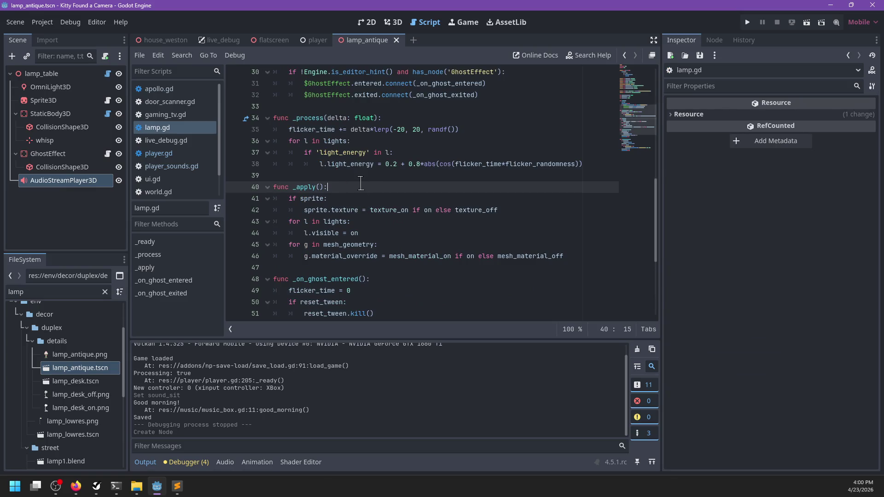
{"action": "key", "text": "Return"}
{"action": "type", "text": "Strr"}
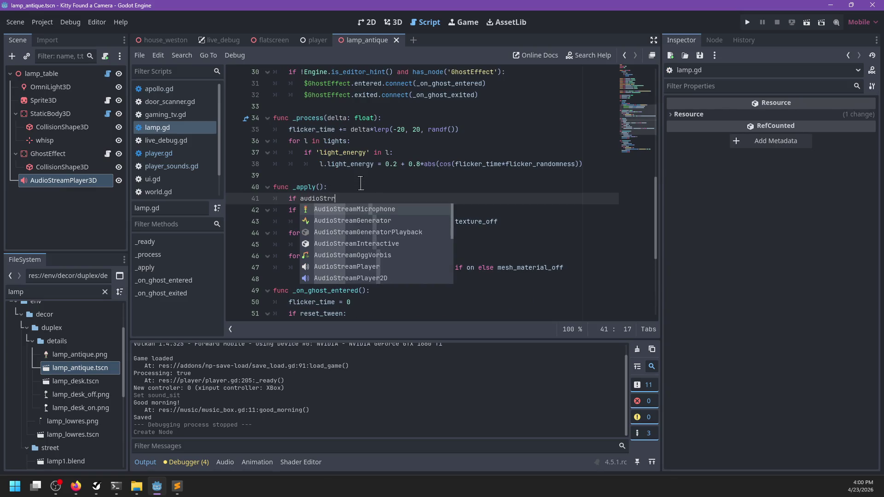
{"action": "key", "text": "ctrl+BackSpace"}
{"action": "type", "text": "aud"}
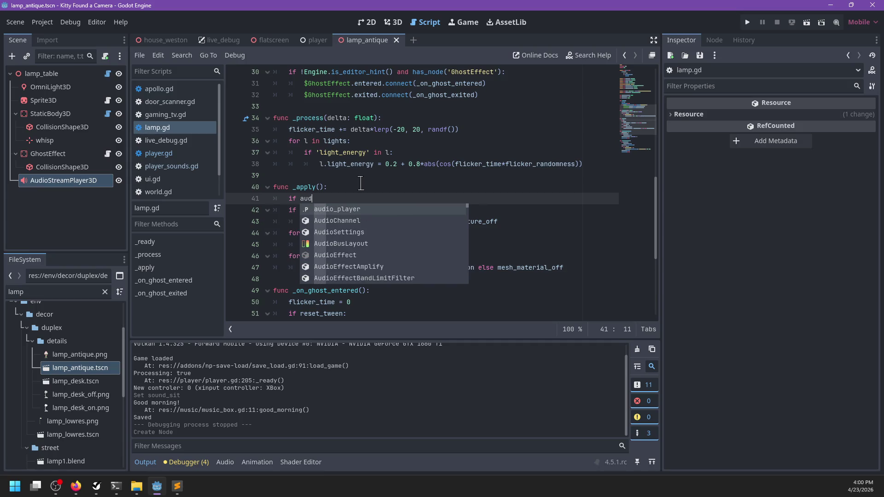
{"action": "key", "text": "Return"}
{"action": "type", "text": ":"}
{"action": "key", "text": "Return"}
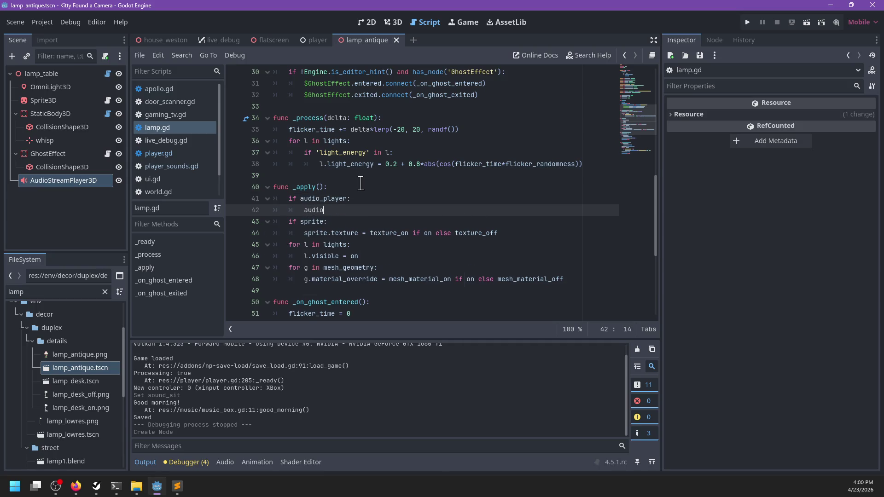
{"action": "key", "text": "Return"}
{"action": "type", "text": "."}
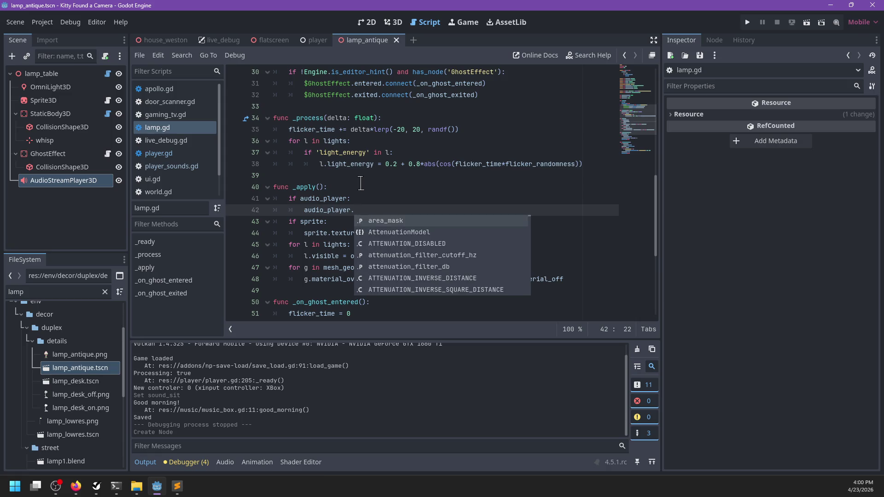
{"action": "type", "text": "stream ="}
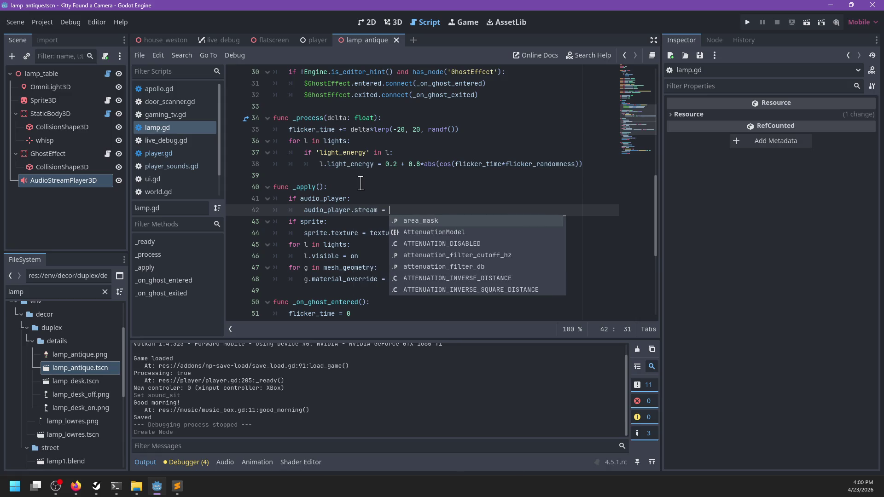
{"action": "left_click", "coordinate": [361, 183], "text": "shift"}
{"action": "key", "text": "BackSpace"}
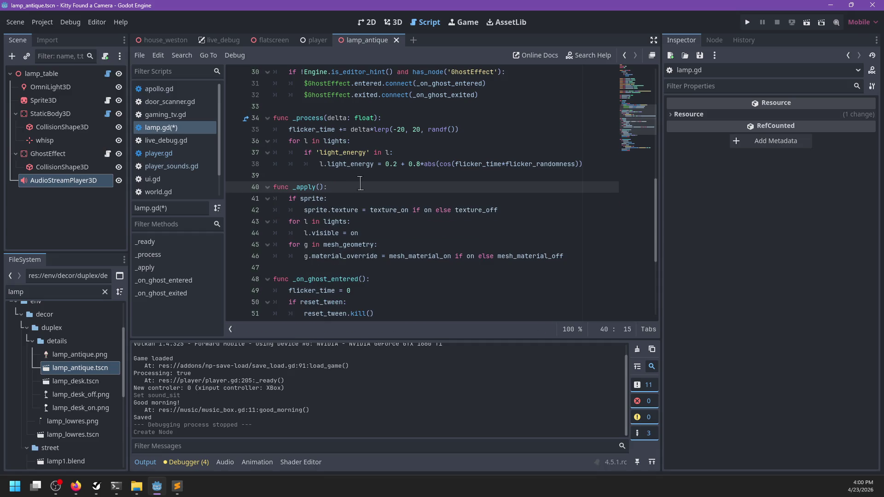
Step: Delete the sound and audio_player export lines, then drag AudioStreamPlayer3D onto StaticBody3D
{"action": "scroll", "coordinate": [369, 185], "scroll_direction": "up", "scroll_amount": 10}
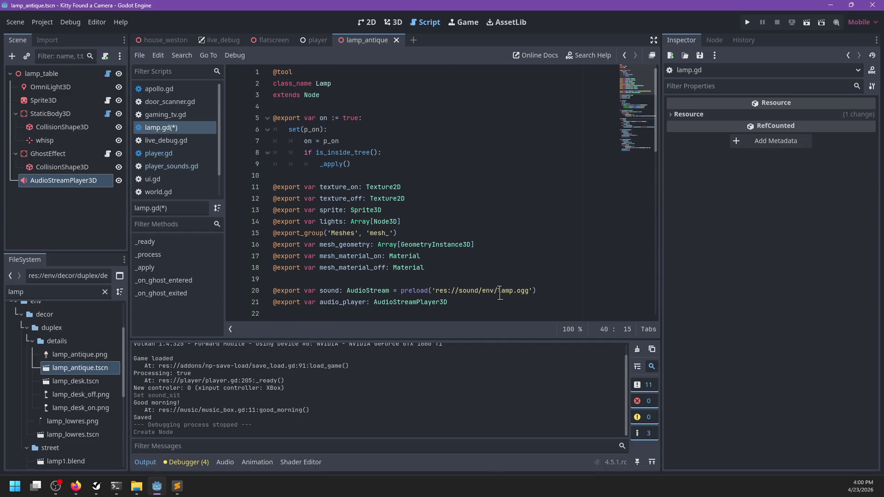
{"action": "left_click_drag", "start_coordinate": [507, 302], "coordinate": [562, 293]}
{"action": "key", "text": "BackSpace"}
{"action": "double_click", "coordinate": [333, 292]}
{"action": "scroll", "coordinate": [414, 276], "scroll_direction": "down", "scroll_amount": 10}
{"action": "left_click", "coordinate": [390, 202]}
{"action": "scroll", "coordinate": [388, 201], "scroll_direction": "up", "scroll_amount": 10}
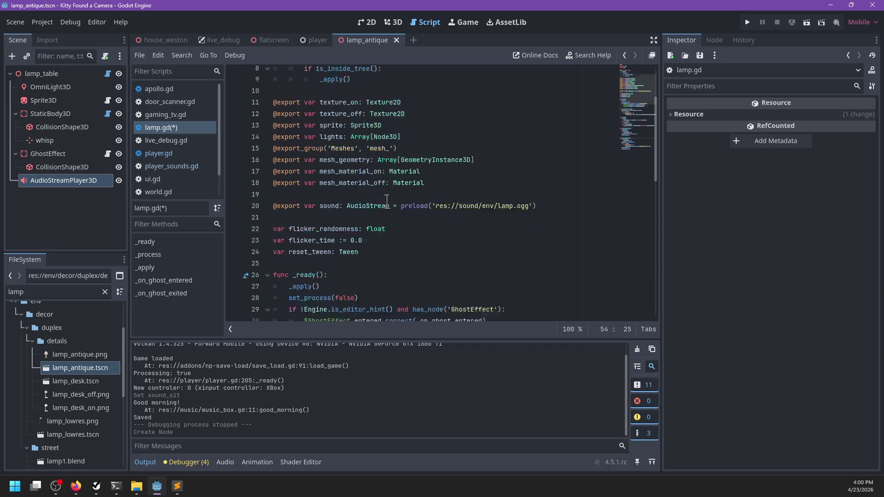
{"action": "scroll", "coordinate": [387, 202], "scroll_direction": "up", "scroll_amount": 2}
{"action": "key", "text": "ctrl+z"}
{"action": "left_click_drag", "start_coordinate": [570, 291], "coordinate": [560, 280]}
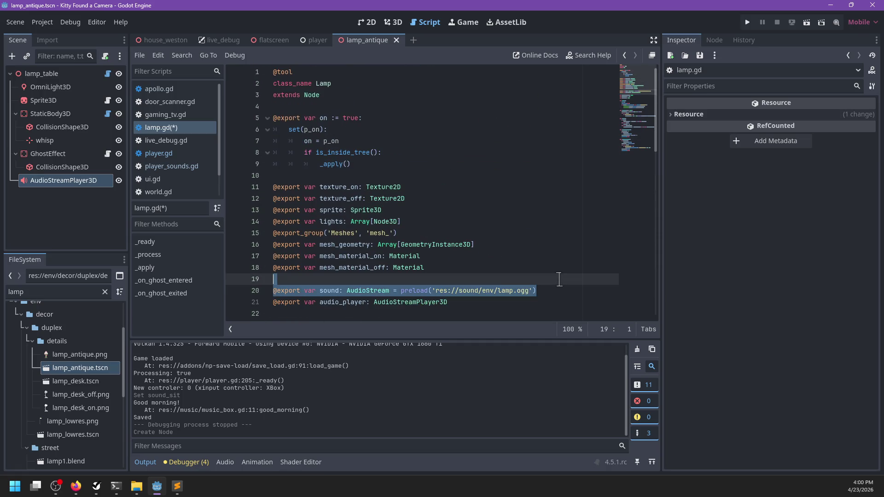
{"action": "key", "text": "Delete"}
{"action": "scroll", "coordinate": [461, 281], "scroll_direction": "down", "scroll_amount": 6}
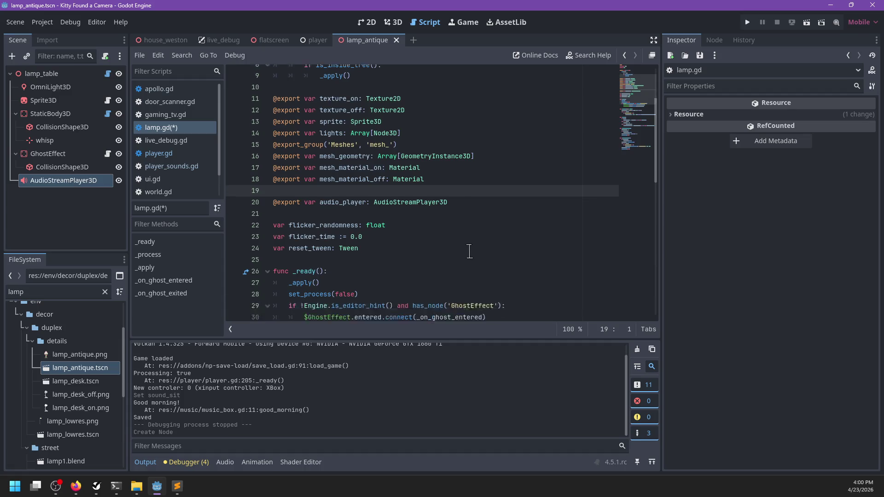
{"action": "scroll", "coordinate": [470, 252], "scroll_direction": "down", "scroll_amount": 4}
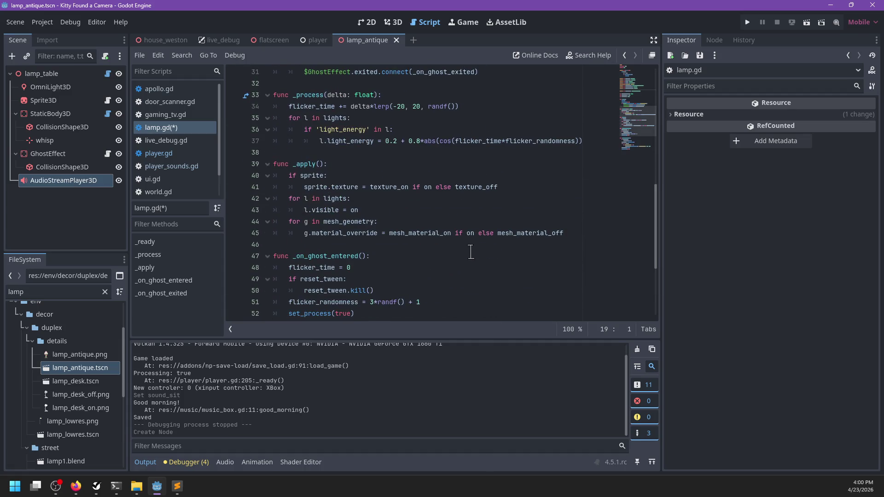
{"action": "scroll", "coordinate": [470, 252], "scroll_direction": "up", "scroll_amount": 8}
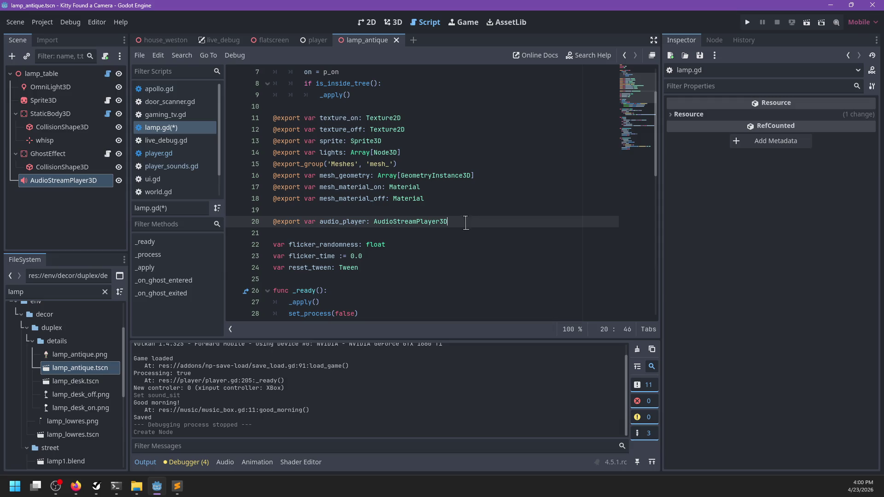
{"action": "key", "text": "BackSpace"}
{"action": "key", "text": "BackSpace"}
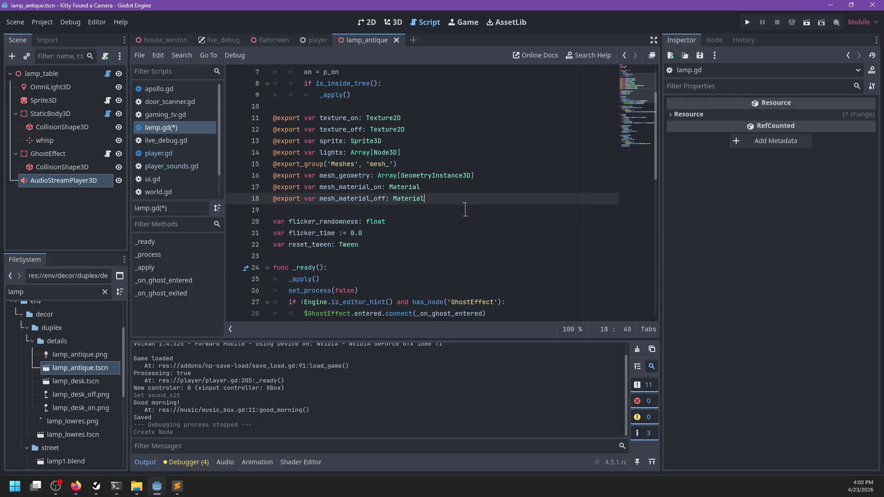
{"action": "mouse_move", "coordinate": [74, 182]}
{"action": "left_mouse_down"}
{"action": "mouse_move", "coordinate": [118, 138]}
{"action": "mouse_move", "coordinate": [55, 113]}
{"action": "mouse_move", "coordinate": [56, 120]}
{"action": "left_mouse_up"}
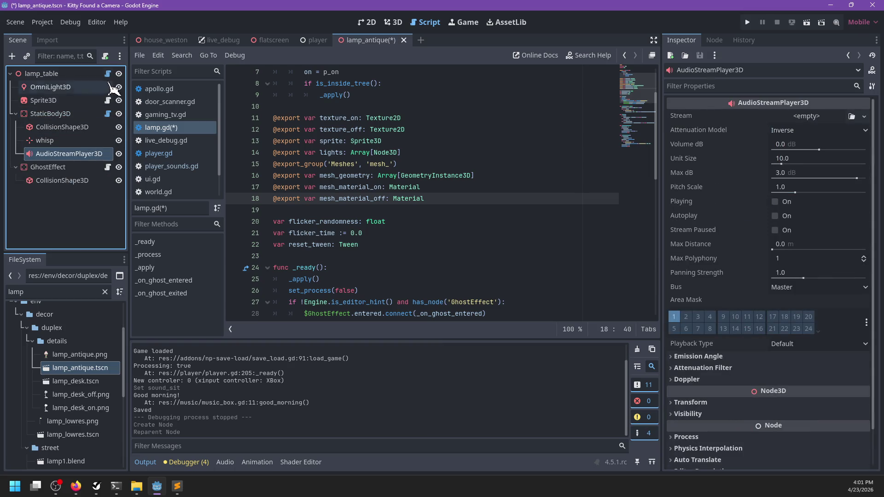
Step: Create and attach a new script at res://sound/sound_activate.gd to AudioStreamPlayer3D
{"action": "left_click", "coordinate": [105, 56]}
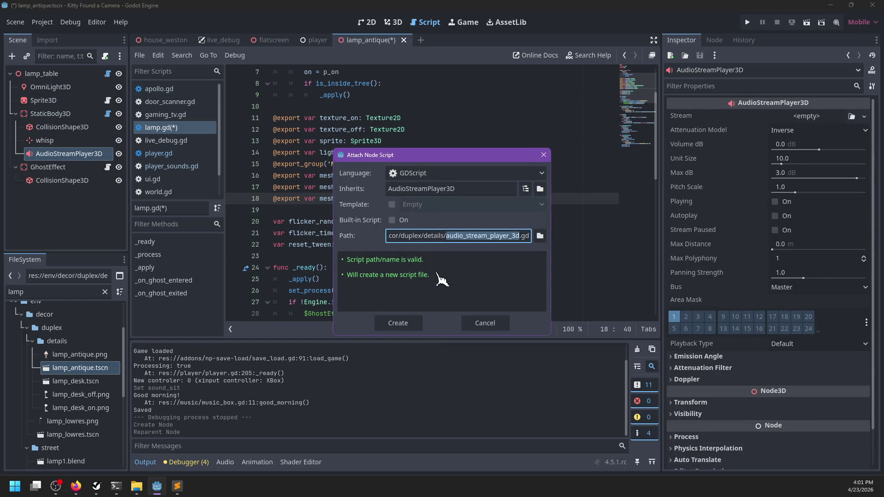
{"action": "type", "text": "sound_activa"}
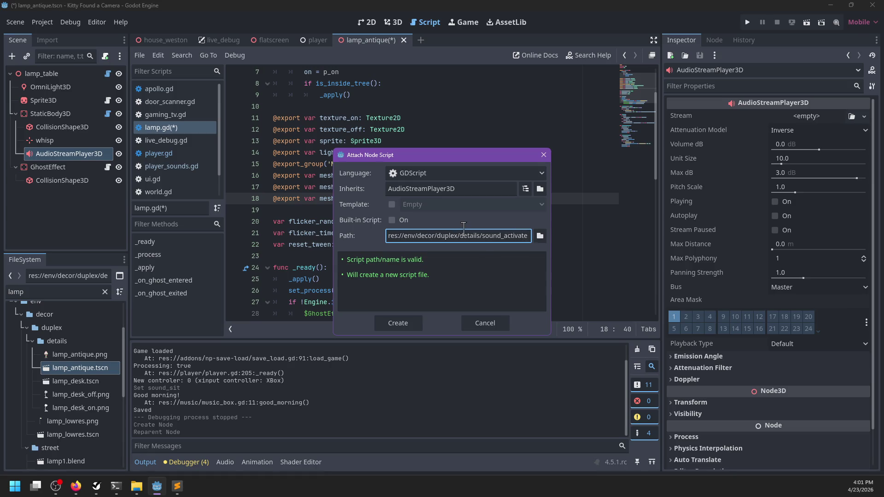
{"action": "key", "text": "BackSpace"}
{"action": "key", "text": "BackSpace"}
{"action": "key", "text": "BackSpace"}
{"action": "left_click", "coordinate": [541, 236]}
{"action": "left_click", "coordinate": [233, 99]}
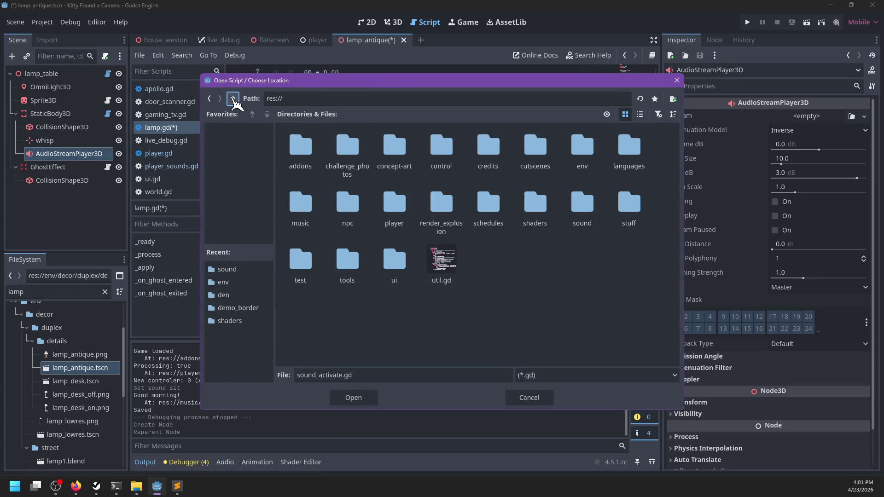
{"action": "double_click", "coordinate": [629, 203]}
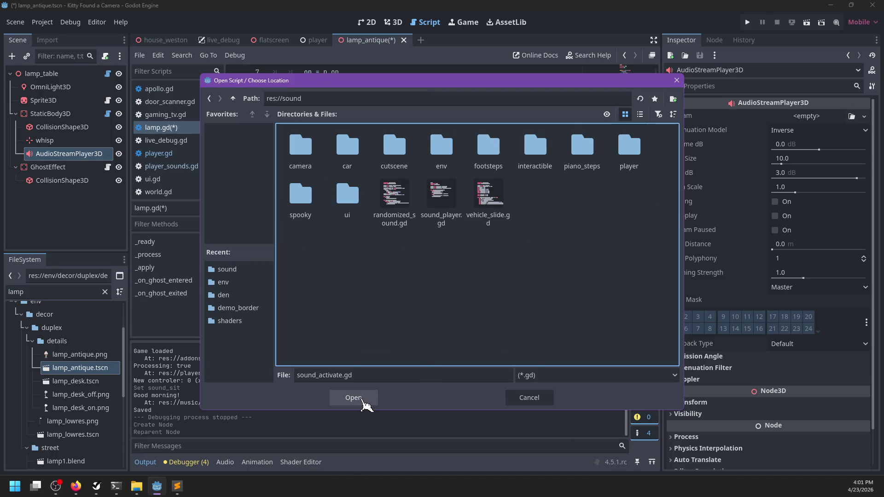
{"action": "left_click", "coordinate": [353, 399]}
{"action": "key", "text": "Return"}
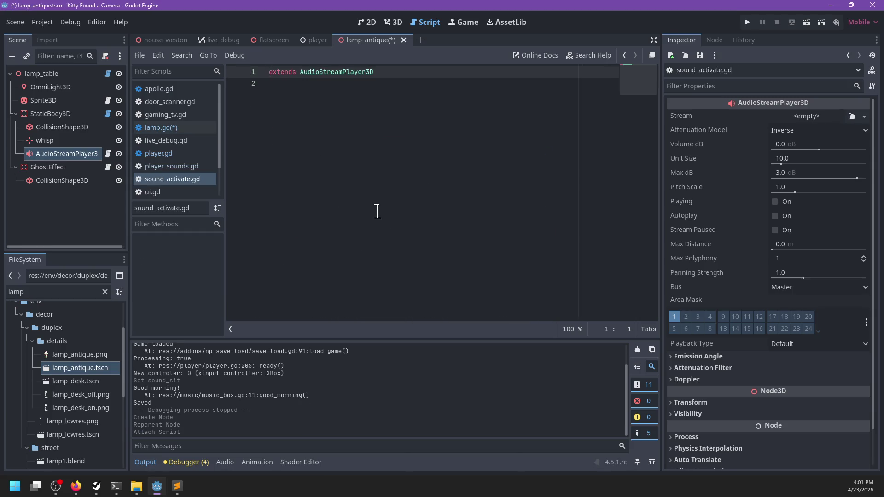
Step: Add 'class_name SoundActivate' on a new line above extends
{"action": "key", "text": "Return"}
{"action": "key", "text": "Up"}
{"action": "type", "text": "ame S"}
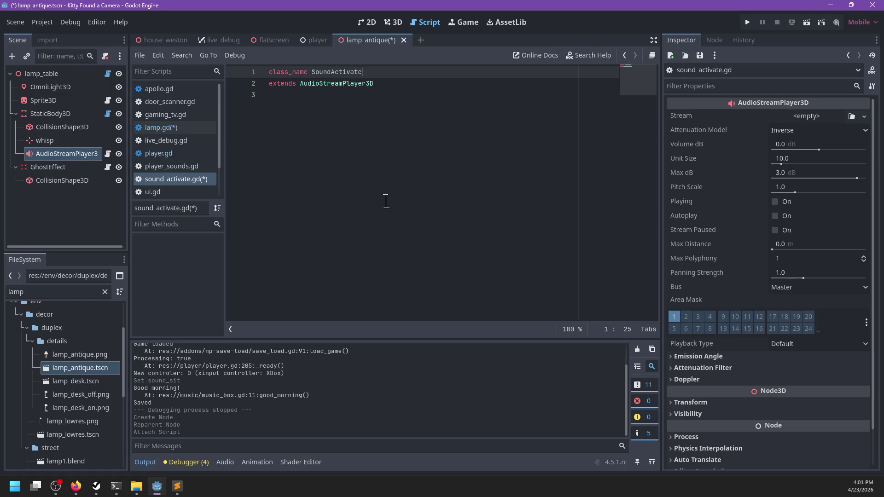